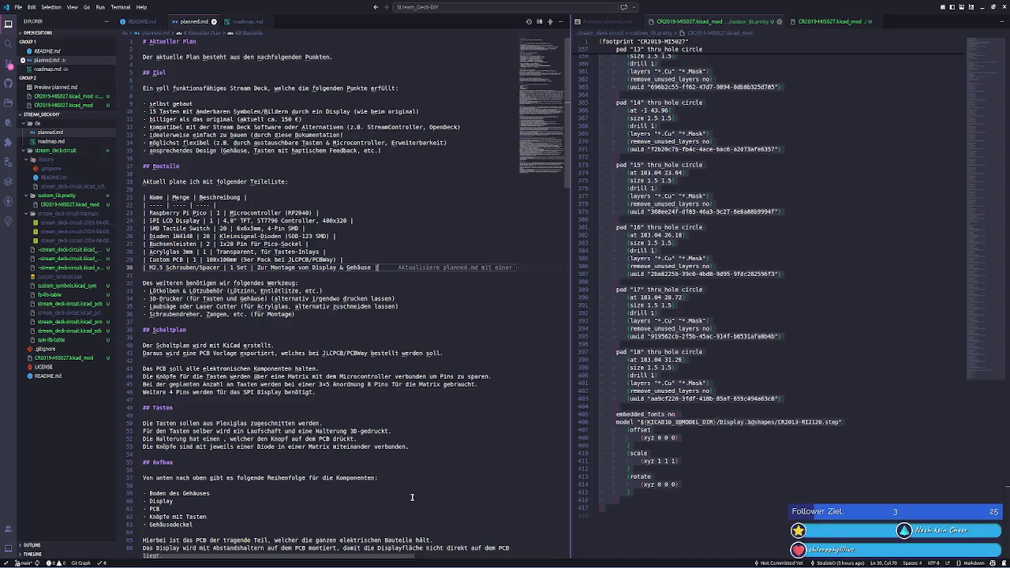
- Switch from VS Code to the Footprint Editor showing the CR2019-MI5027 footprint
{"action": "key", "text": "alt+Tab"}
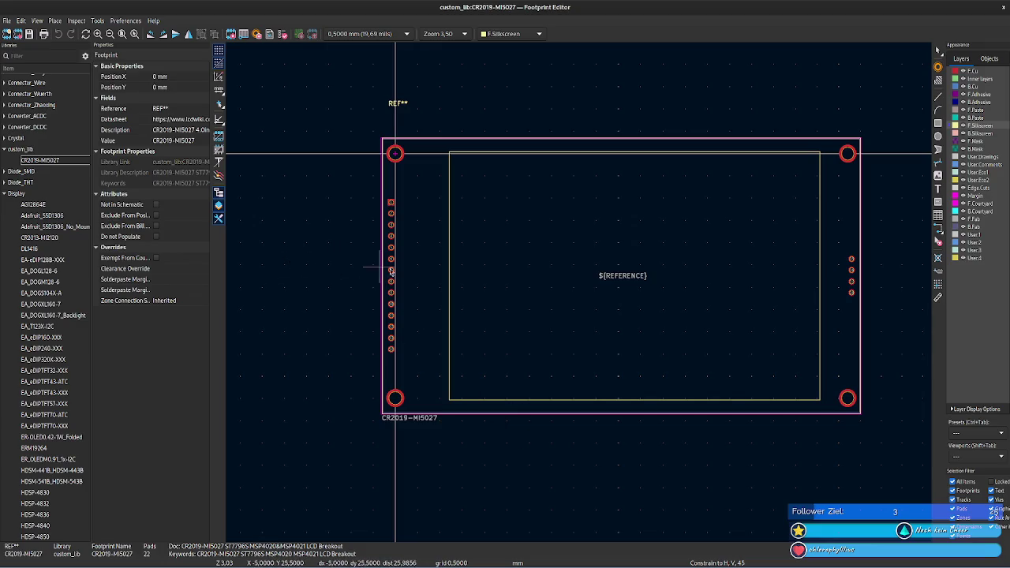
- Open the CR2013-MI2120 display footprint from the Display library with the Measure tool active
{"action": "left_click", "coordinate": [937, 296]}
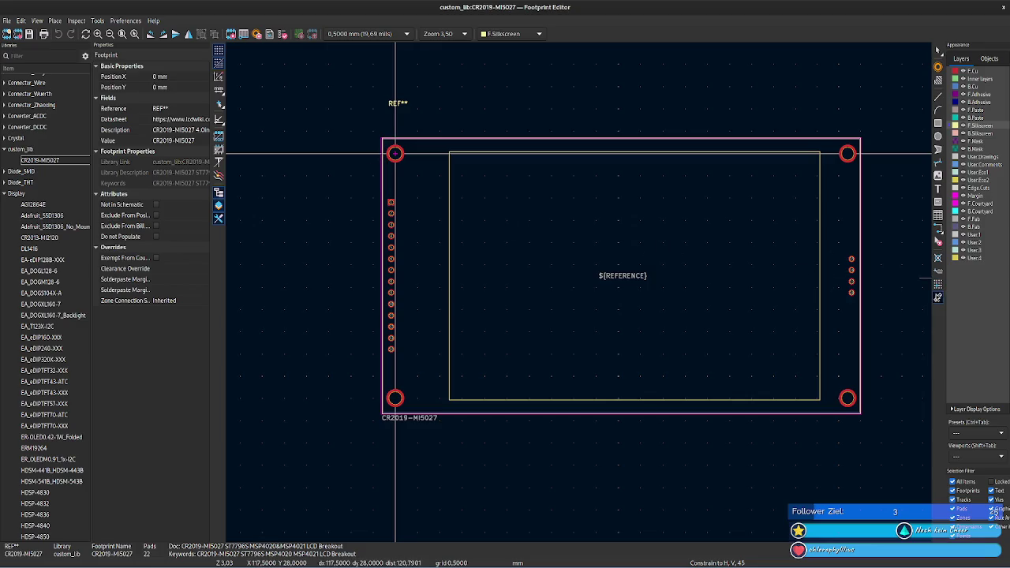
{"action": "scroll", "coordinate": [396, 392], "scroll_direction": "up", "scroll_amount": 2}
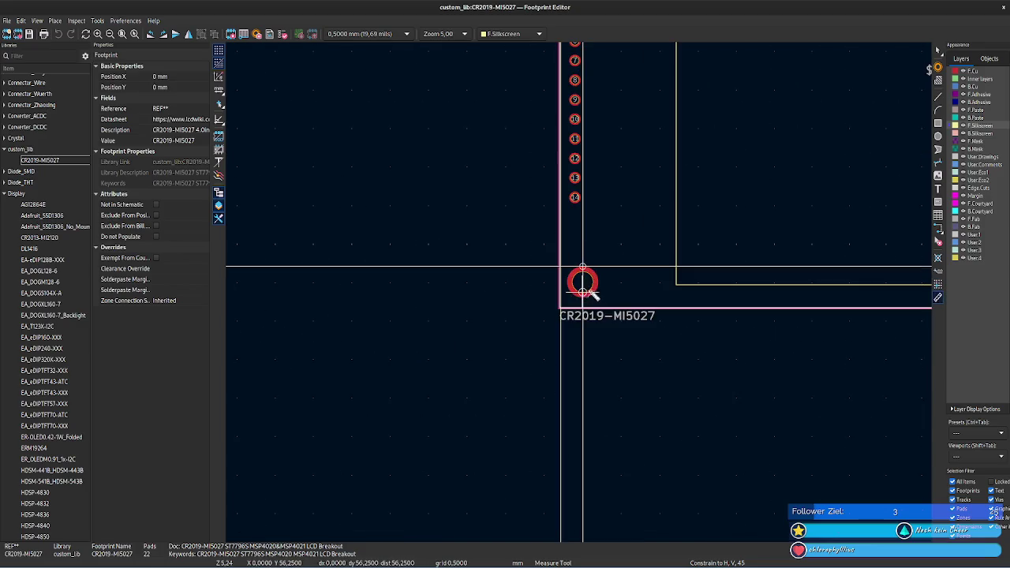
{"action": "middle_click_drag", "start_coordinate": [677, 360], "coordinate": [516, 395]}
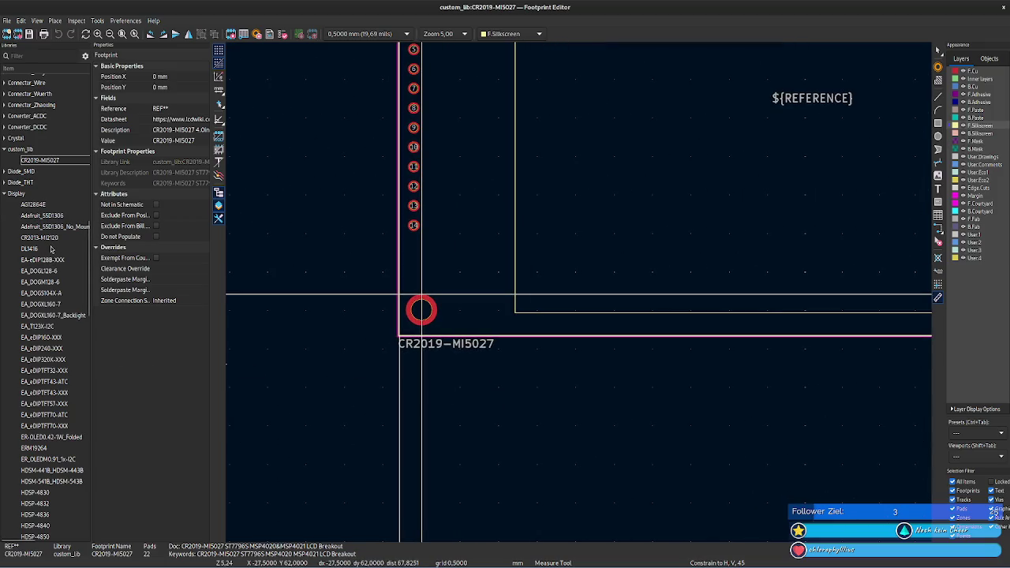
{"action": "double_click", "coordinate": [39, 237]}
{"action": "scroll", "coordinate": [406, 345], "scroll_direction": "up", "scroll_amount": 3}
{"action": "left_click", "coordinate": [938, 297]}
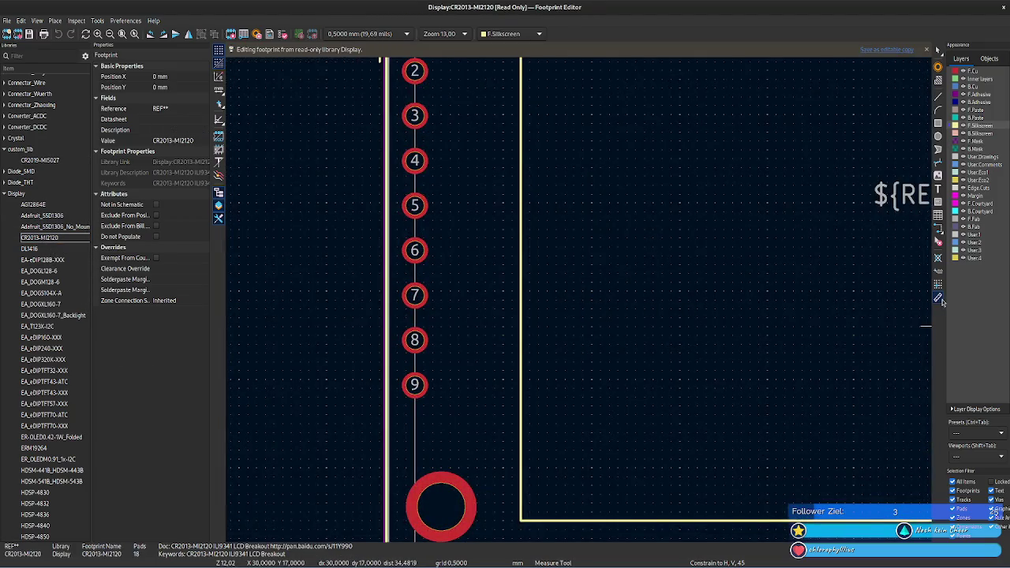
- Start a measurement at the outline edge by pad 9, zooming to find the far side
{"action": "left_click", "coordinate": [386, 418]}
{"action": "scroll", "coordinate": [597, 376], "scroll_direction": "down", "scroll_amount": 3}
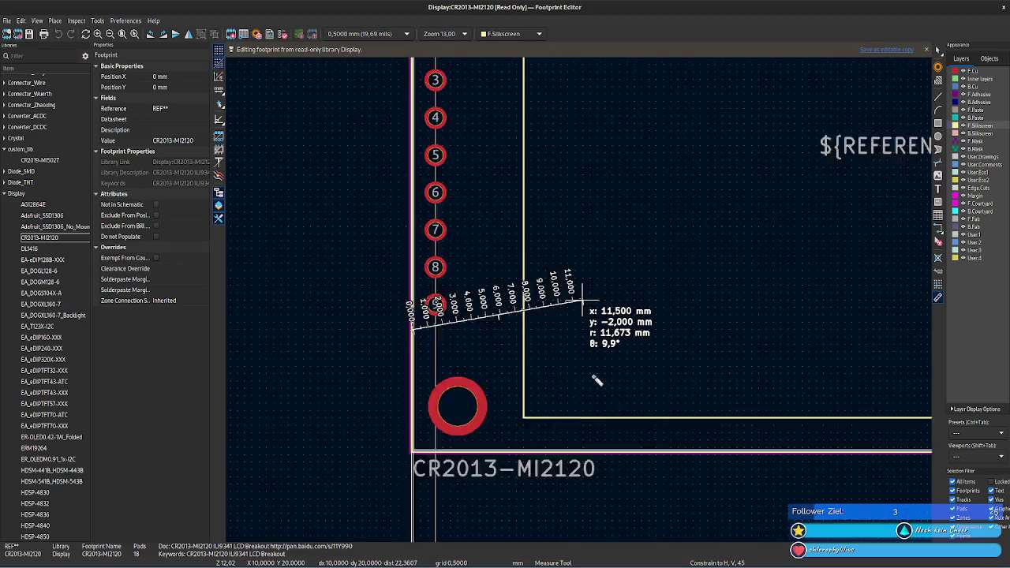
{"action": "scroll", "coordinate": [564, 308], "scroll_direction": "up", "scroll_amount": 2}
{"action": "scroll", "coordinate": [565, 309], "scroll_direction": "up", "scroll_amount": 2}
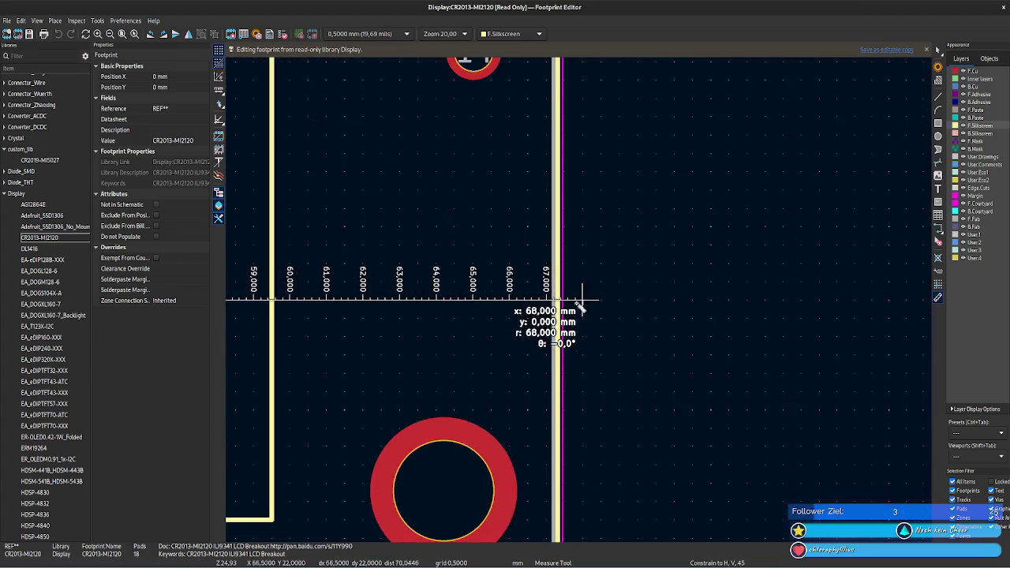
{"action": "scroll", "coordinate": [576, 303], "scroll_direction": "up", "scroll_amount": 2}
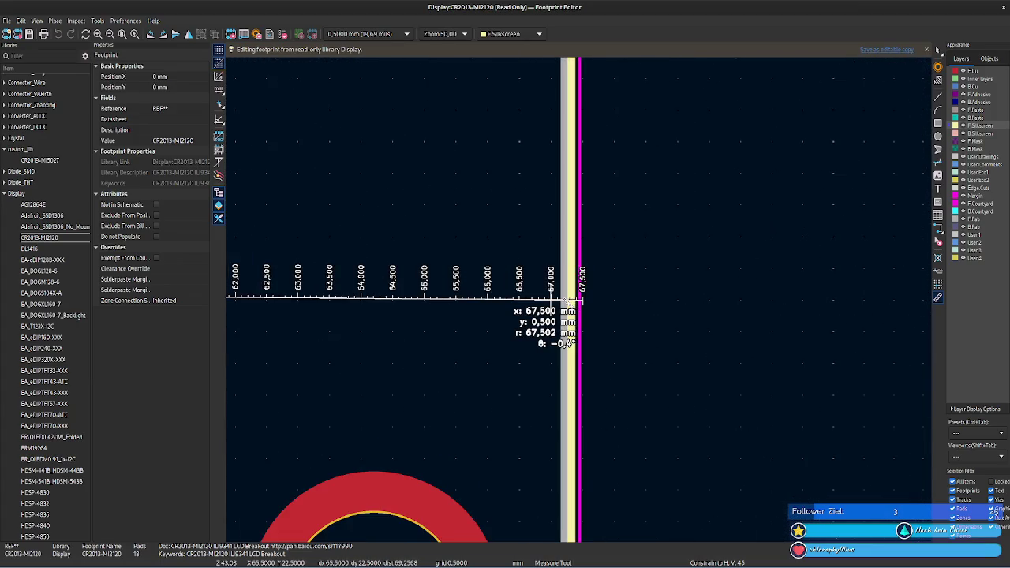
{"action": "scroll", "coordinate": [588, 302], "scroll_direction": "down", "scroll_amount": 3}
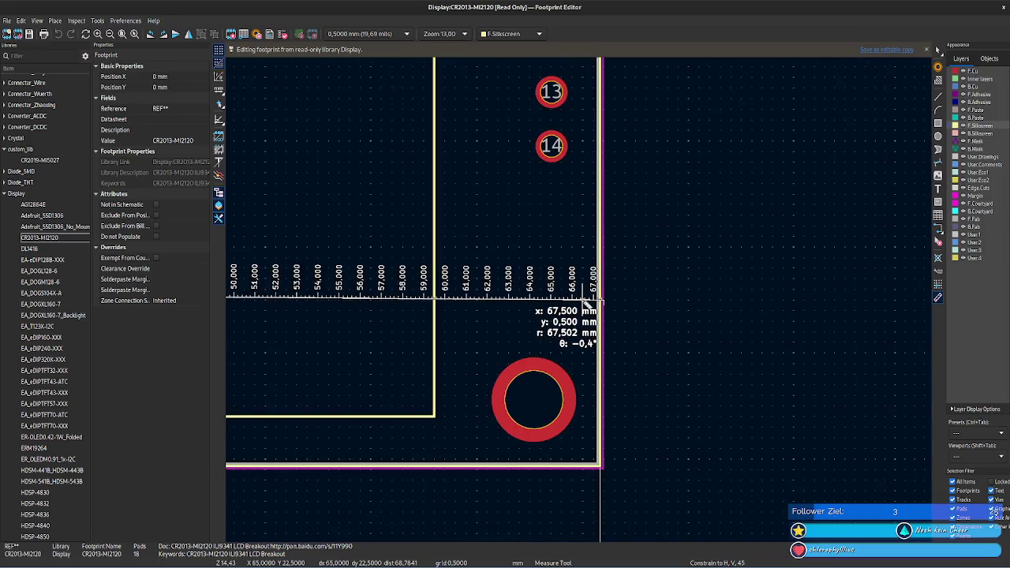
{"action": "scroll", "coordinate": [584, 302], "scroll_direction": "down", "scroll_amount": 3}
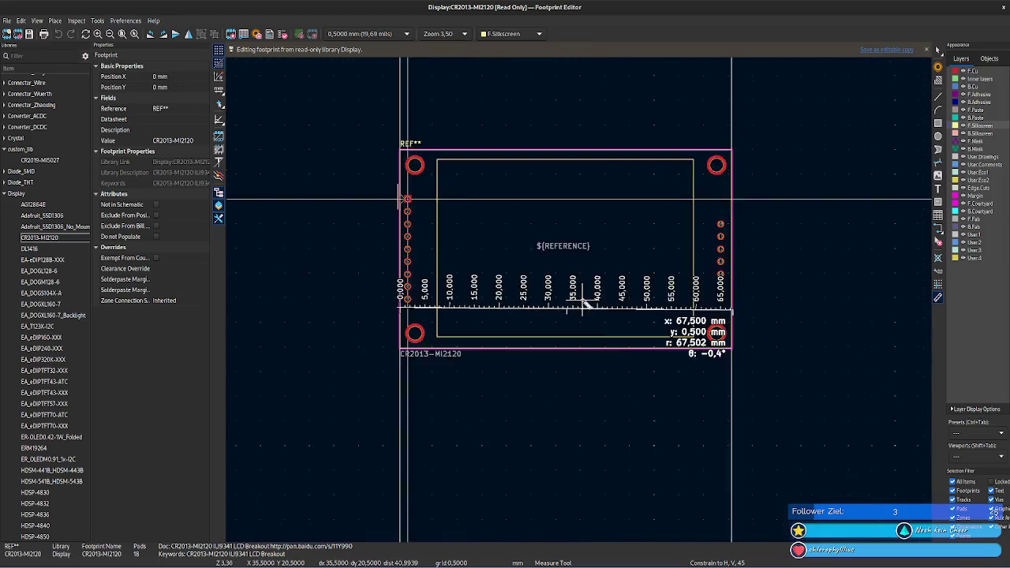
{"action": "scroll", "coordinate": [379, 289], "scroll_direction": "up", "scroll_amount": 3}
{"action": "scroll", "coordinate": [379, 289], "scroll_direction": "down", "scroll_amount": 1}
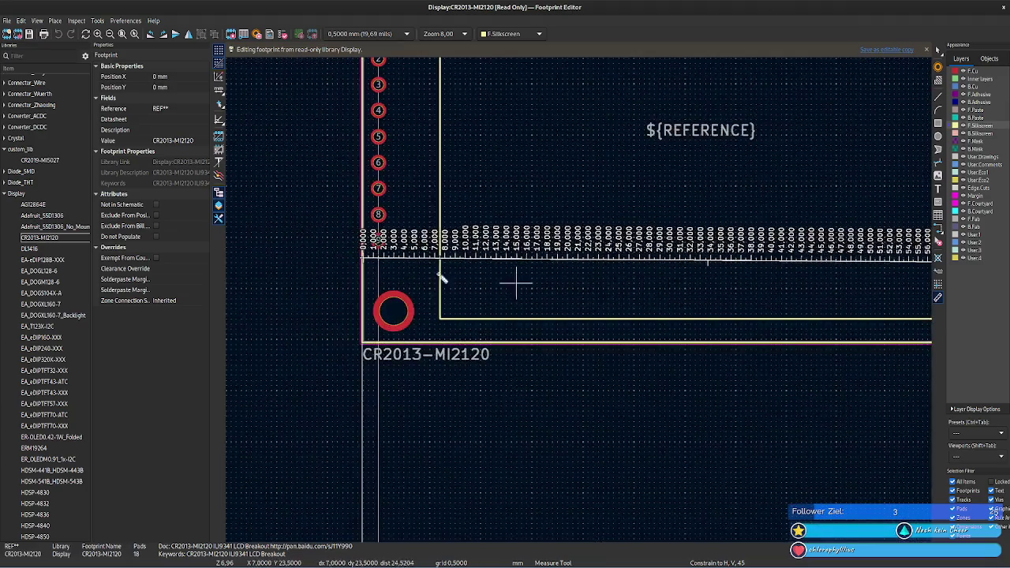
{"action": "scroll", "coordinate": [516, 282], "scroll_direction": "up", "scroll_amount": 2}
{"action": "scroll", "coordinate": [582, 300], "scroll_direction": "up", "scroll_amount": 1}
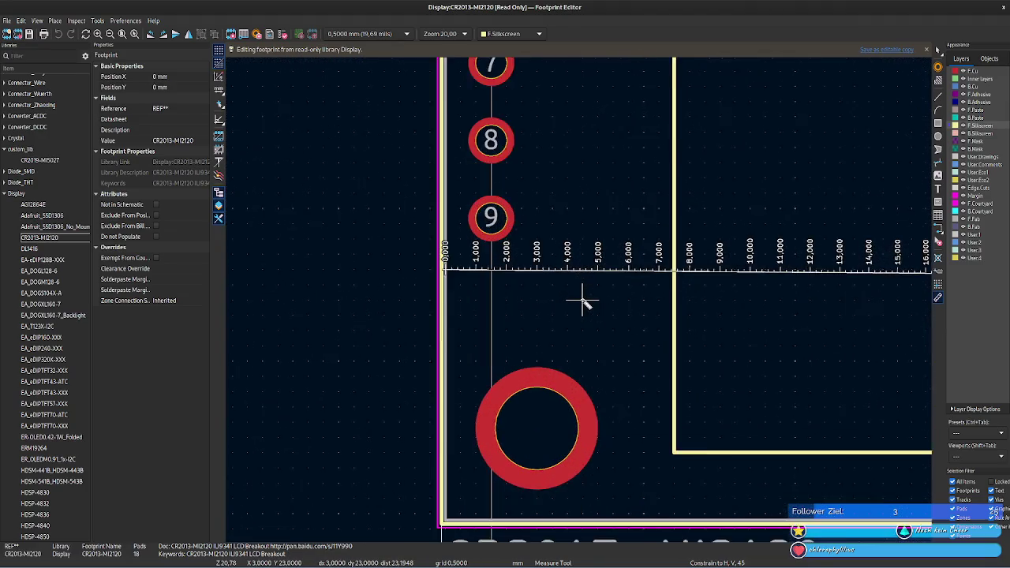
{"action": "scroll", "coordinate": [582, 301], "scroll_direction": "up", "scroll_amount": 1}
{"action": "scroll", "coordinate": [582, 301], "scroll_direction": "down", "scroll_amount": 3}
{"action": "scroll", "coordinate": [590, 300], "scroll_direction": "down", "scroll_amount": 2}
{"action": "scroll", "coordinate": [480, 304], "scroll_direction": "up", "scroll_amount": 1}
{"action": "scroll", "coordinate": [740, 303], "scroll_direction": "up", "scroll_amount": 1}
{"action": "scroll", "coordinate": [583, 301], "scroll_direction": "up", "scroll_amount": 2}
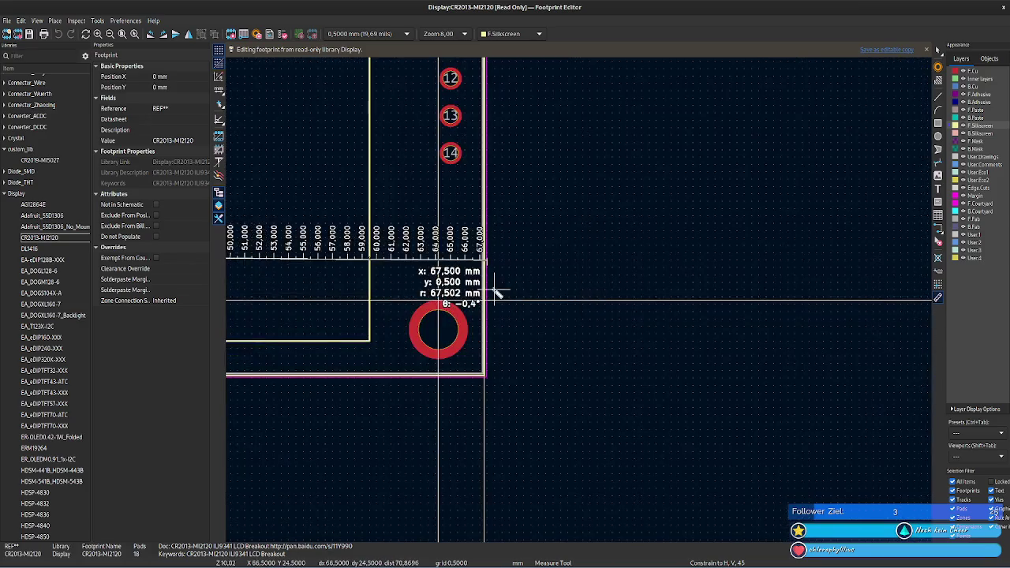
{"action": "scroll", "coordinate": [582, 298], "scroll_direction": "up", "scroll_amount": 1}
{"action": "scroll", "coordinate": [581, 297], "scroll_direction": "up", "scroll_amount": 2}
{"action": "scroll", "coordinate": [557, 275], "scroll_direction": "up", "scroll_amount": 2}
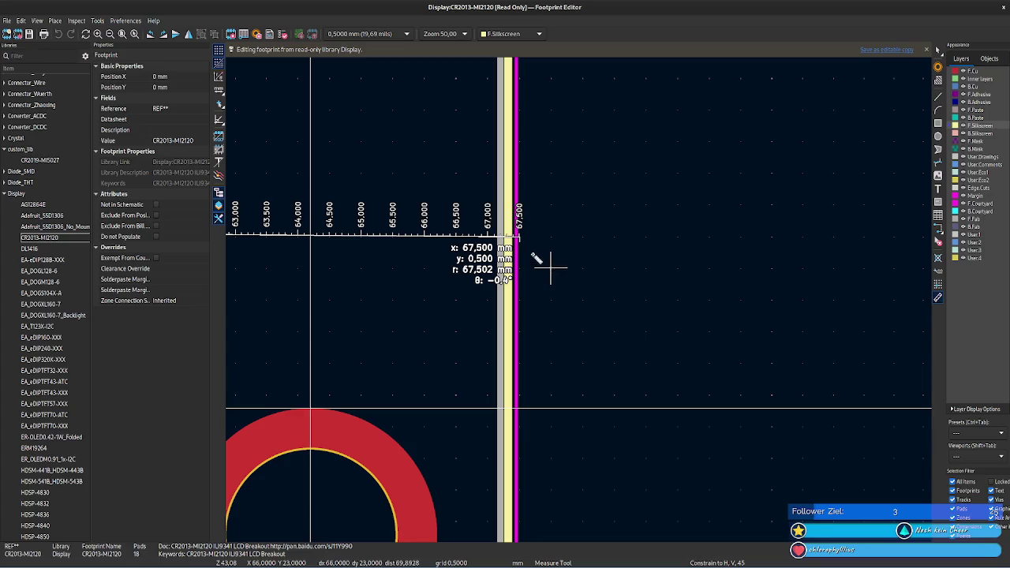
{"action": "scroll", "coordinate": [587, 295], "scroll_direction": "up", "scroll_amount": 1}
{"action": "scroll", "coordinate": [583, 301], "scroll_direction": "up", "scroll_amount": 1}
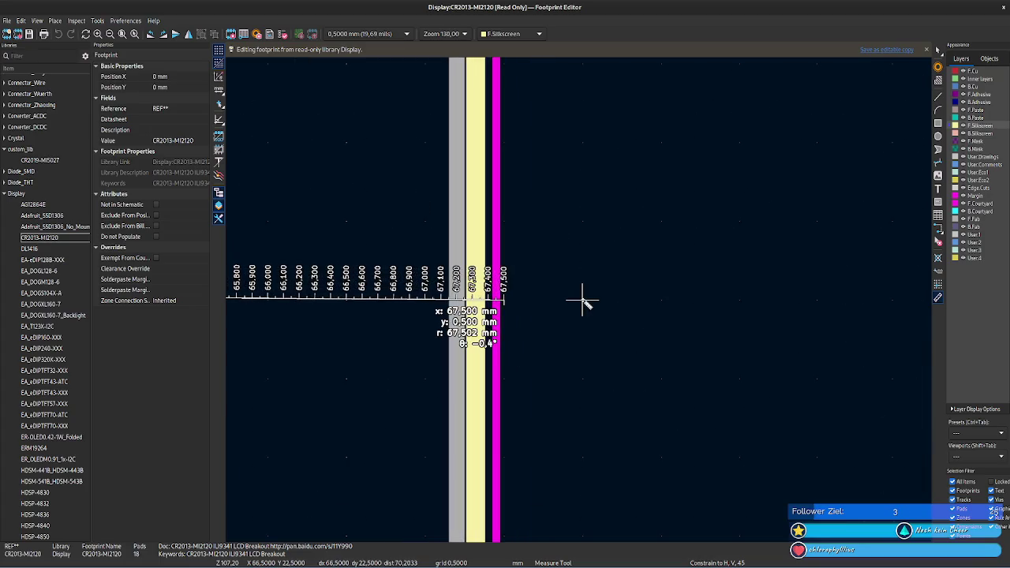
{"action": "scroll", "coordinate": [582, 300], "scroll_direction": "down", "scroll_amount": 1}
{"action": "scroll", "coordinate": [582, 300], "scroll_direction": "down", "scroll_amount": 1}
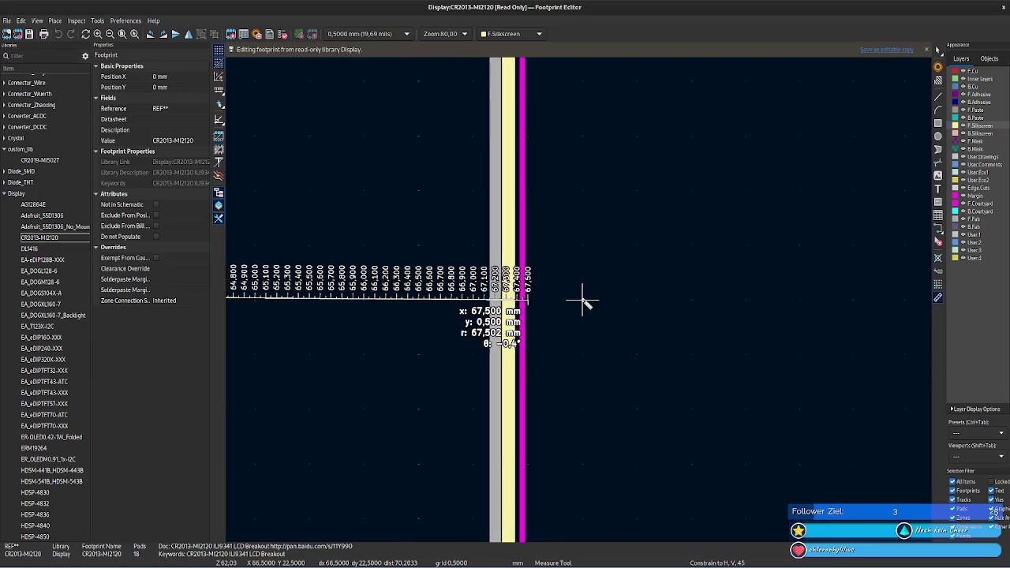
{"action": "scroll", "coordinate": [581, 300], "scroll_direction": "down", "scroll_amount": 2}
- Measure from the pad corner to the far pad corner, about 67.44 mm across
{"action": "right_click", "coordinate": [606, 346]}
{"action": "key", "text": "Escape"}
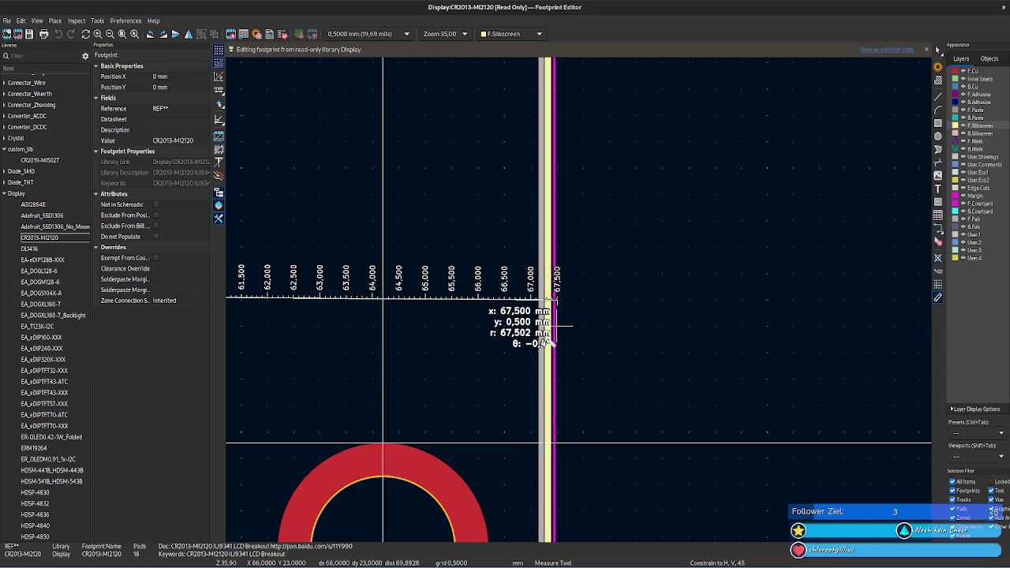
{"action": "left_click", "coordinate": [552, 325]}
{"action": "key", "text": "Escape"}
{"action": "left_click", "coordinate": [555, 323]}
{"action": "key", "text": "Escape"}
{"action": "scroll", "coordinate": [584, 378], "scroll_direction": "down", "scroll_amount": 3}
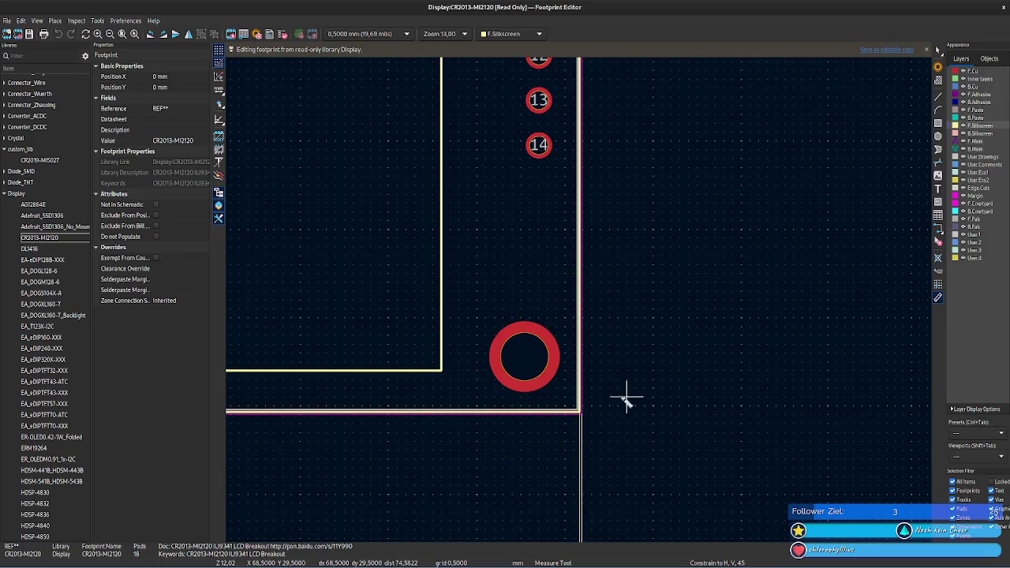
{"action": "scroll", "coordinate": [582, 414], "scroll_direction": "up", "scroll_amount": 2}
{"action": "scroll", "coordinate": [582, 297], "scroll_direction": "up", "scroll_amount": 2}
{"action": "scroll", "coordinate": [582, 298], "scroll_direction": "up", "scroll_amount": 2}
{"action": "left_click", "coordinate": [582, 300]}
{"action": "scroll", "coordinate": [589, 303], "scroll_direction": "down", "scroll_amount": 5}
{"action": "scroll", "coordinate": [590, 309], "scroll_direction": "down", "scroll_amount": 4}
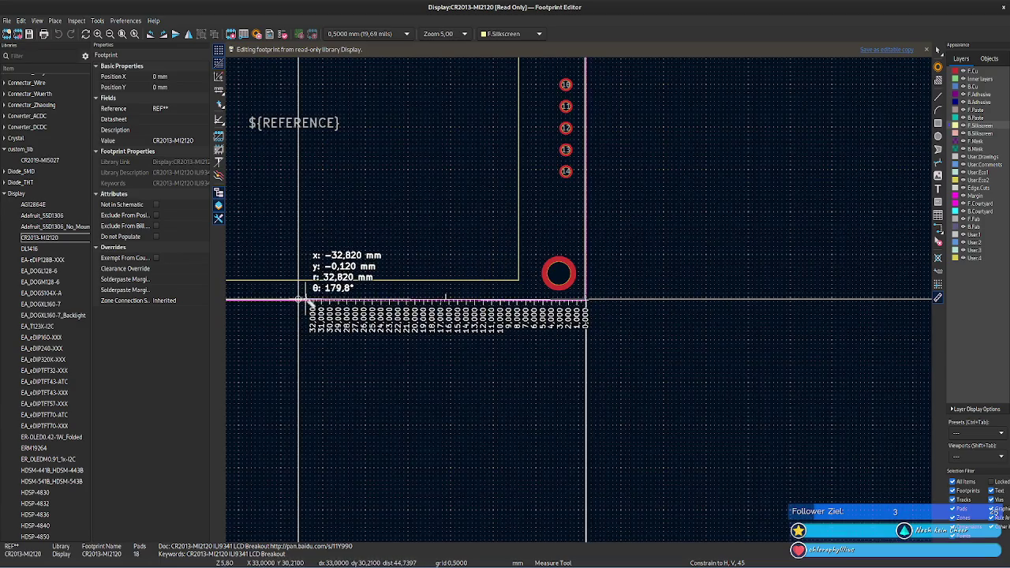
{"action": "middle_click_drag", "start_coordinate": [282, 315], "coordinate": [834, 333]}
{"action": "scroll", "coordinate": [624, 300], "scroll_direction": "up", "scroll_amount": 4}
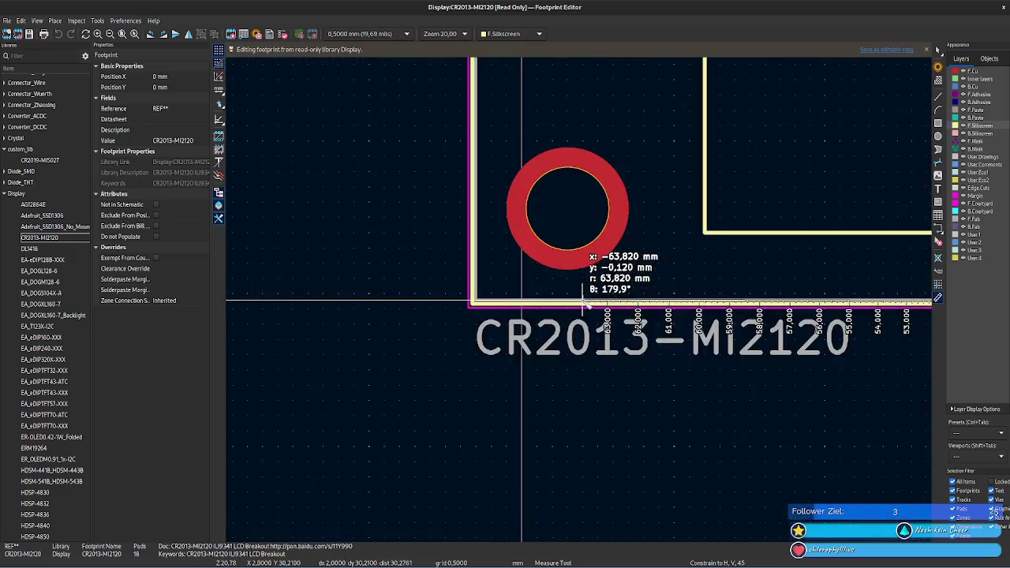
{"action": "scroll", "coordinate": [489, 314], "scroll_direction": "up", "scroll_amount": 2}
{"action": "scroll", "coordinate": [464, 317], "scroll_direction": "up", "scroll_amount": 2}
{"action": "left_click", "coordinate": [434, 315]}
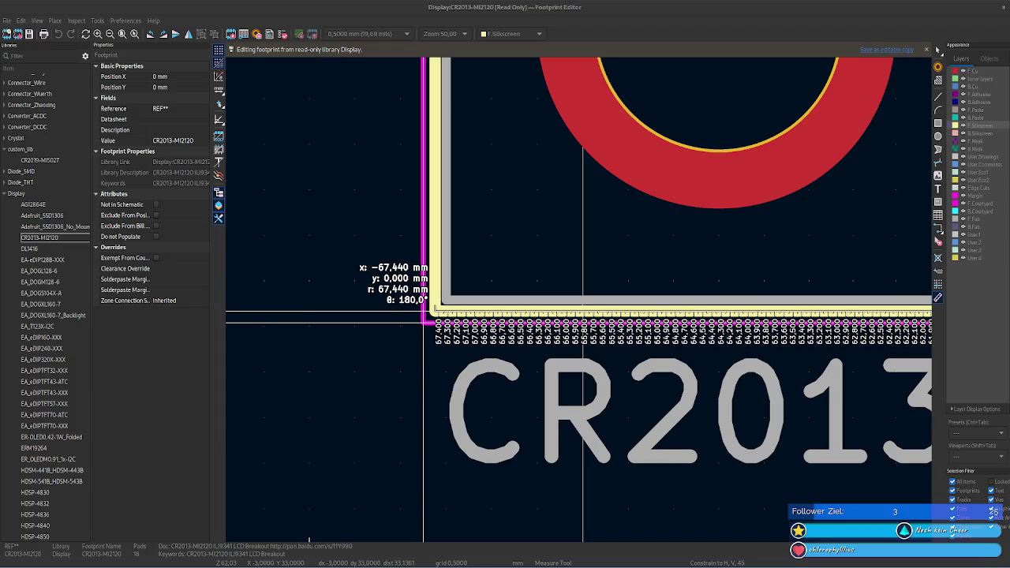
- Enter 67,44 in GNOME Calculator and open CR2019-MI5027 from custom_lib for comparison
{"action": "left_click", "coordinate": [318, 565]}
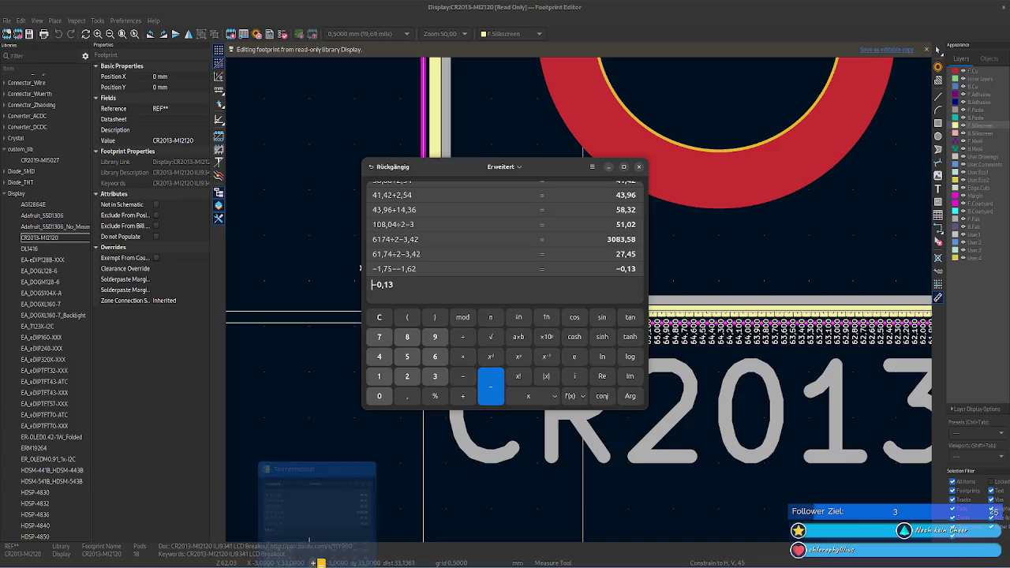
{"action": "double_click", "coordinate": [429, 291]}
{"action": "type", "text": "67m"}
{"action": "key", "text": "BackSpace"}
{"action": "type", "text": ",44"}
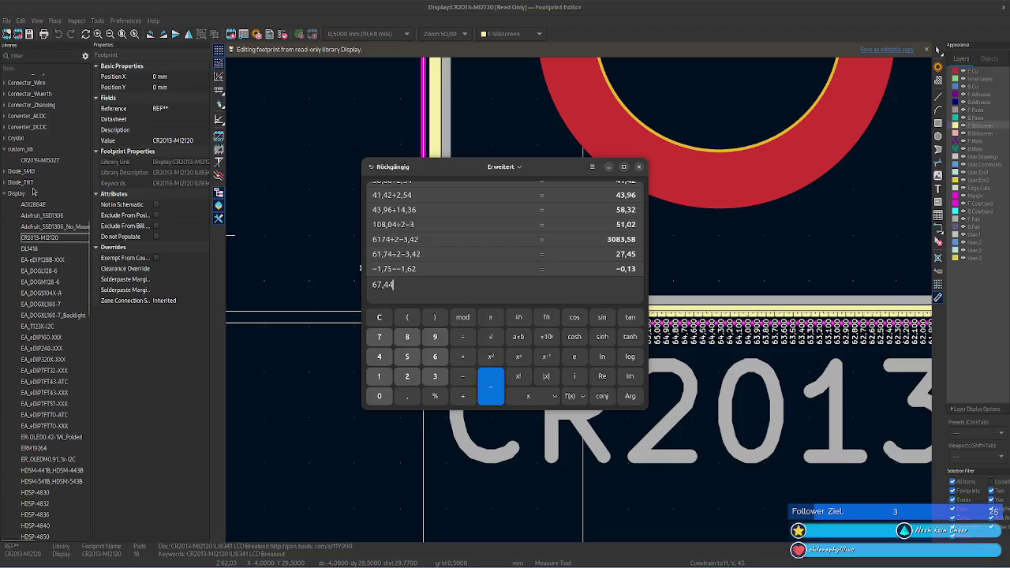
{"action": "double_click", "coordinate": [40, 161]}
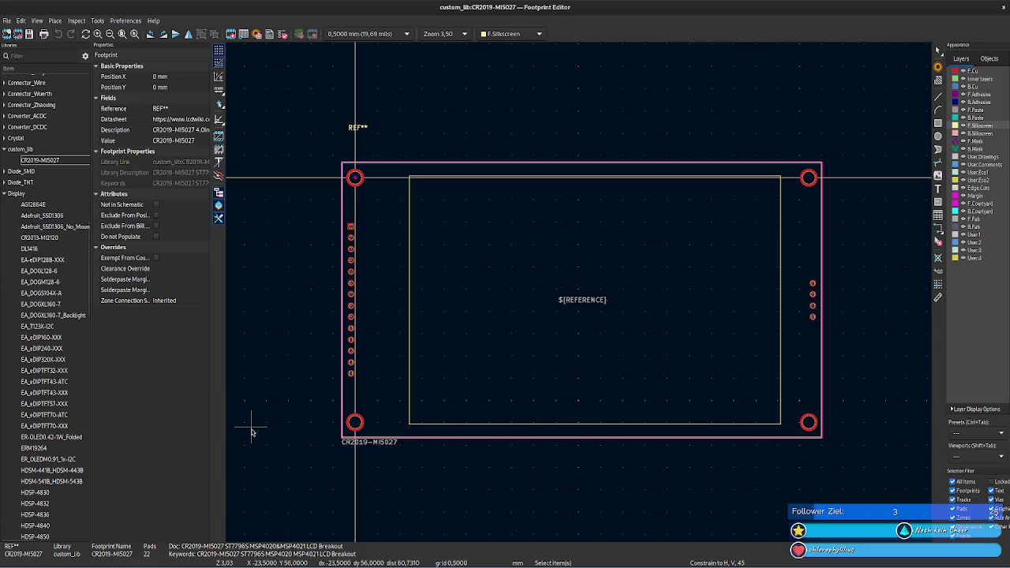
{"action": "key", "text": "alt+Tab"}
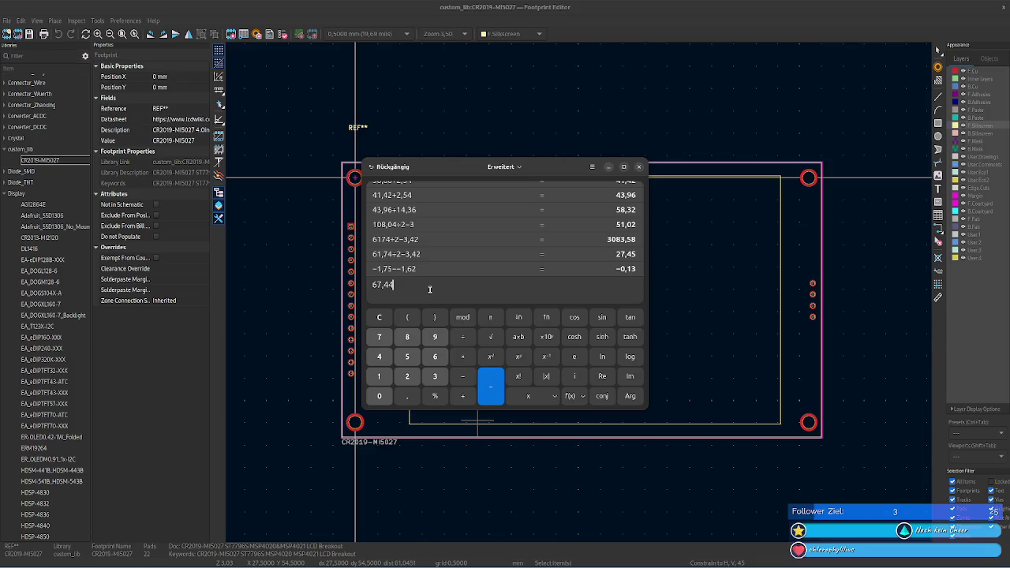
- Compute 108,04 ÷ 67,44 ≈ 1,602 as the display scale factor in the calculator
{"action": "type", "text": "10"}
{"action": "type", "text": ",04÷"}
{"action": "key", "text": "Return"}
{"action": "left_click_drag", "start_coordinate": [384, 285], "coordinate": [371, 285]}
{"action": "key", "text": "BackSpace"}
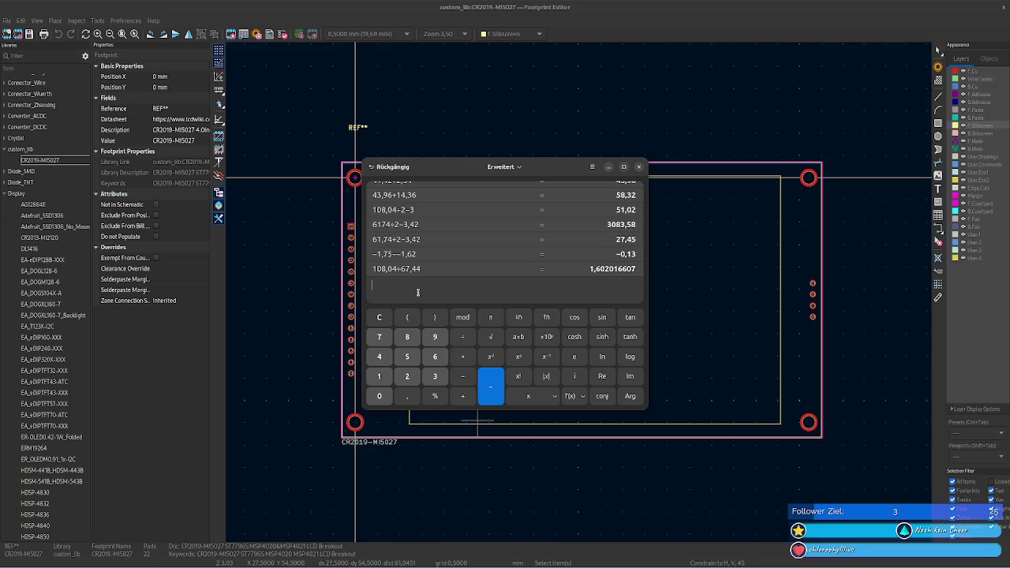
{"action": "left_click", "coordinate": [275, 212]}
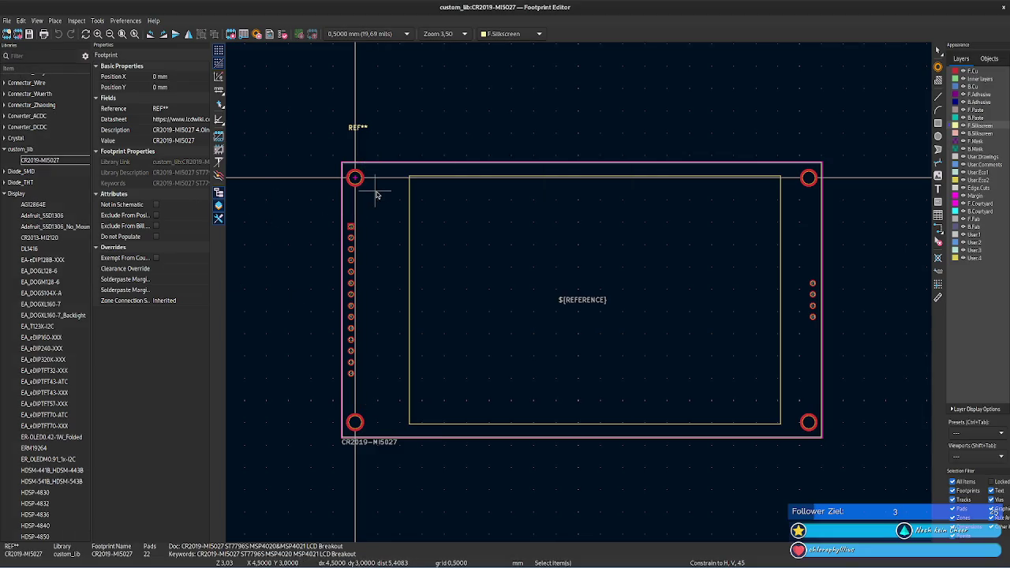
- Set the footprint's 3D model Scale X and Scale Y both to 1,6
{"action": "left_click", "coordinate": [234, 34]}
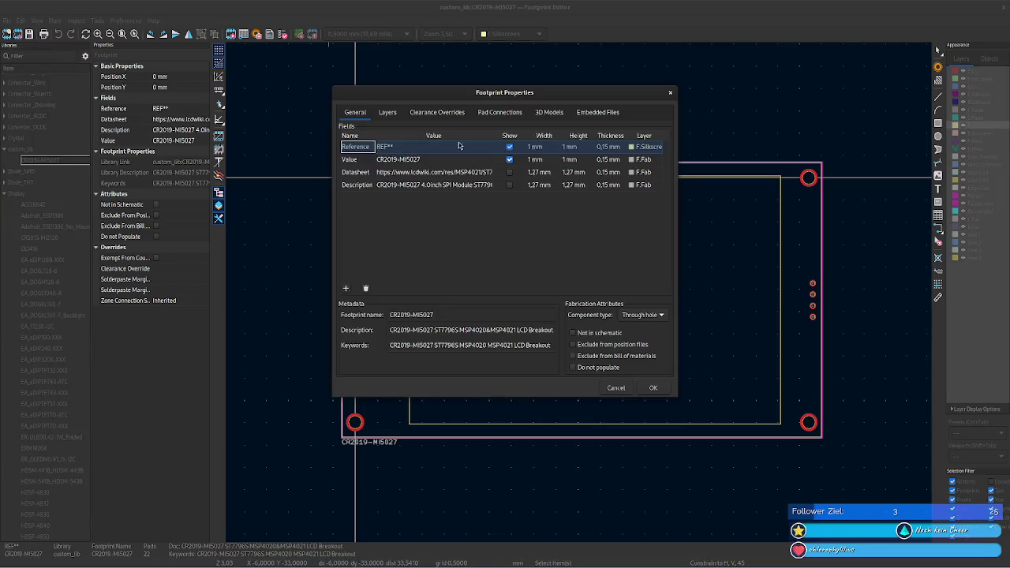
{"action": "left_click", "coordinate": [592, 114]}
{"action": "left_click", "coordinate": [558, 114]}
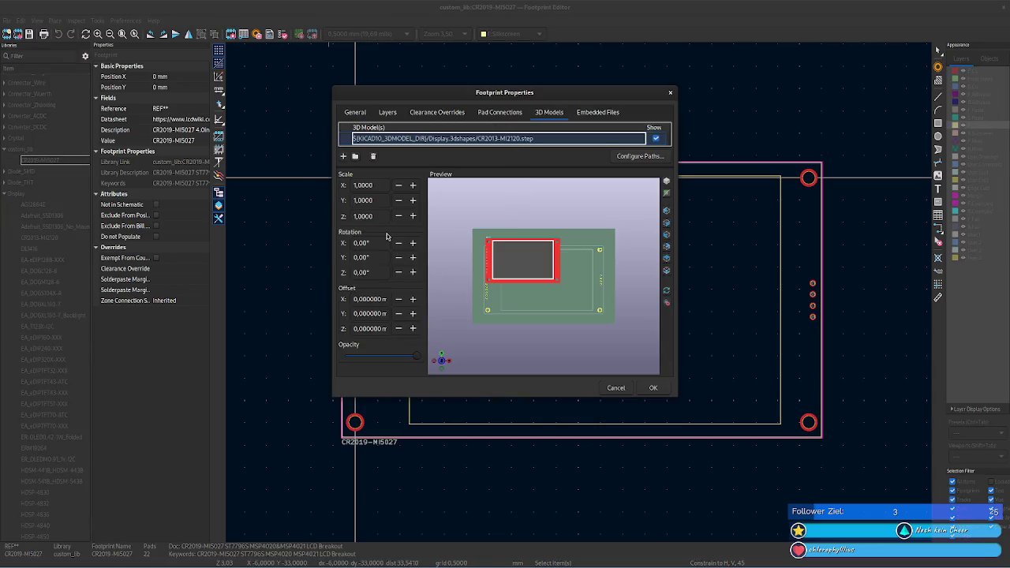
{"action": "double_click", "coordinate": [371, 185]}
{"action": "type", "text": "1,6"}
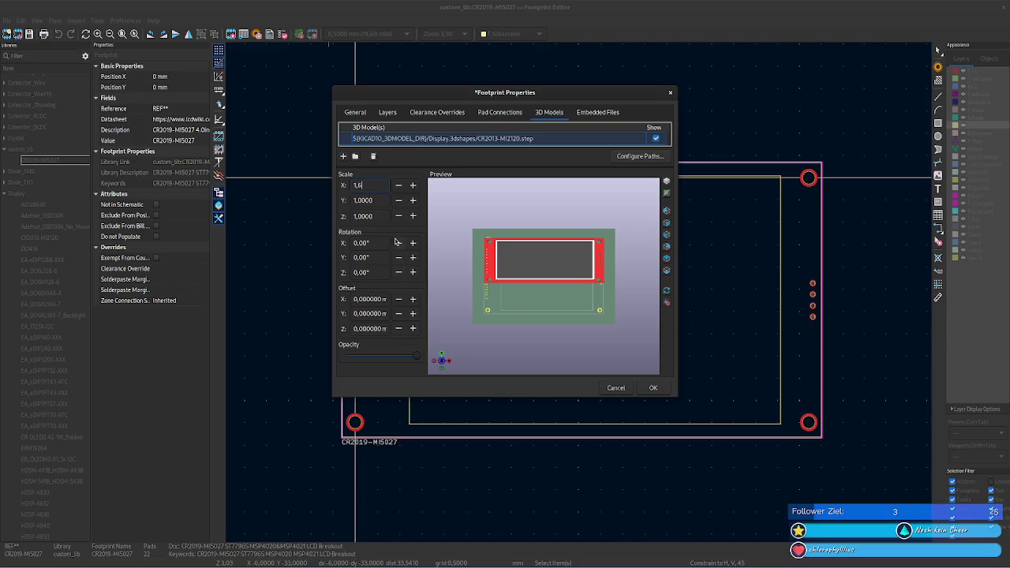
{"action": "left_click", "coordinate": [412, 200]}
{"action": "left_click", "coordinate": [412, 200]}
{"action": "left_click", "coordinate": [411, 200]}
{"action": "left_click", "coordinate": [412, 201]}
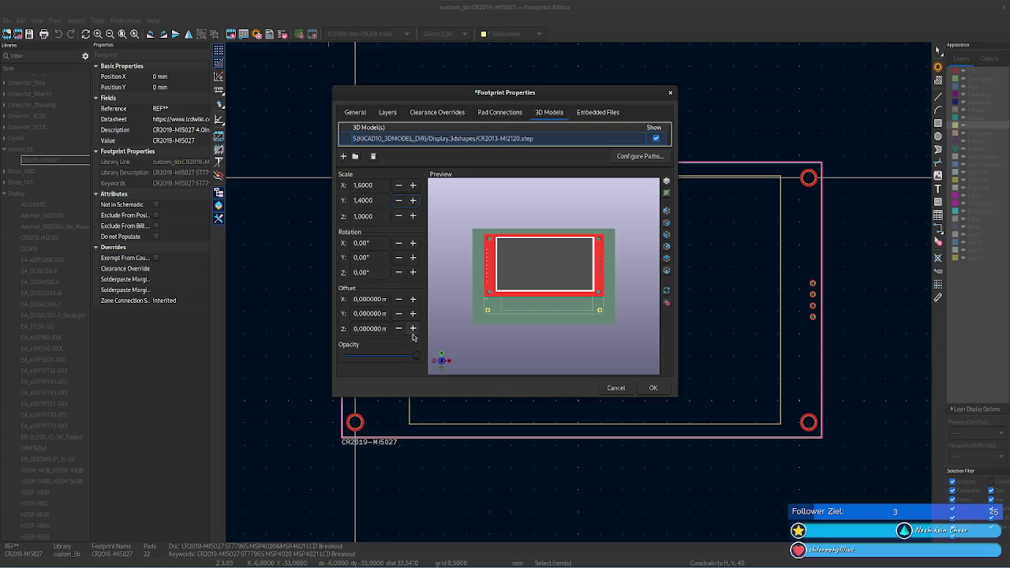
{"action": "left_click", "coordinate": [412, 200]}
{"action": "left_click", "coordinate": [412, 201]}
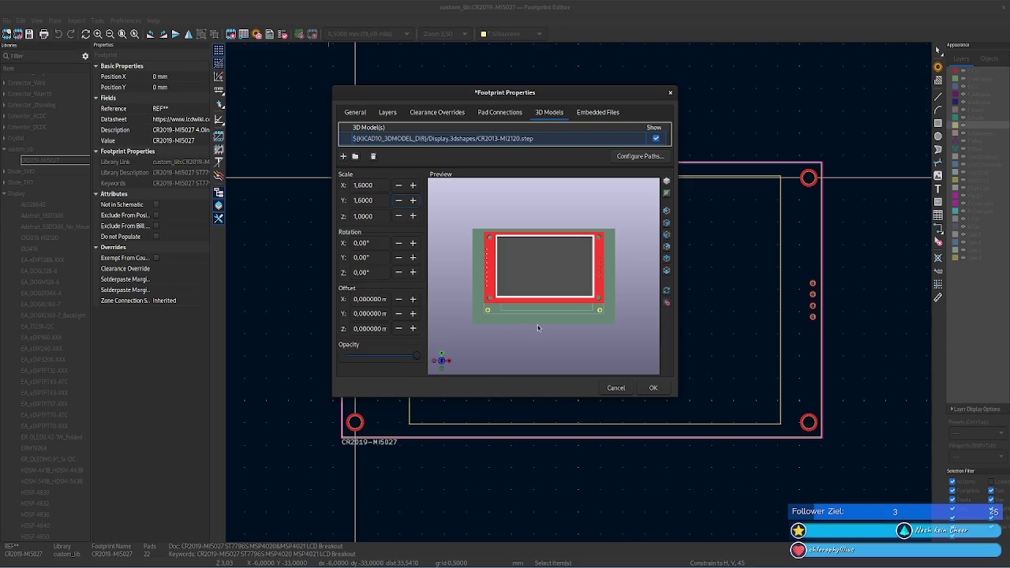
- Tilt the 3D preview and begin shifting the model's Y offset negative
{"action": "mouse_move", "coordinate": [627, 349]}
{"action": "left_mouse_down"}
{"action": "mouse_move", "coordinate": [528, 338]}
{"action": "mouse_move", "coordinate": [602, 292]}
{"action": "left_mouse_up"}
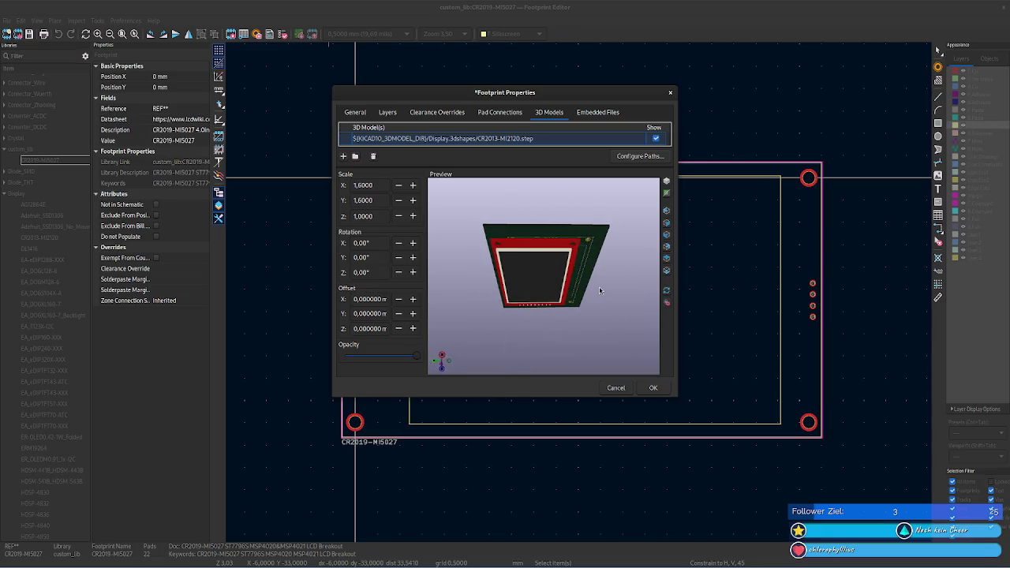
{"action": "left_click", "coordinate": [399, 313]}
{"action": "left_click", "coordinate": [399, 313]}
- Shift the 3D model's Y offset down to -10,5, orbiting the preview to check alignment
{"action": "left_click", "coordinate": [399, 314]}
{"action": "left_click", "coordinate": [399, 314]}
{"action": "left_click", "coordinate": [399, 314]}
{"action": "left_click_drag", "start_coordinate": [576, 339], "coordinate": [544, 315]}
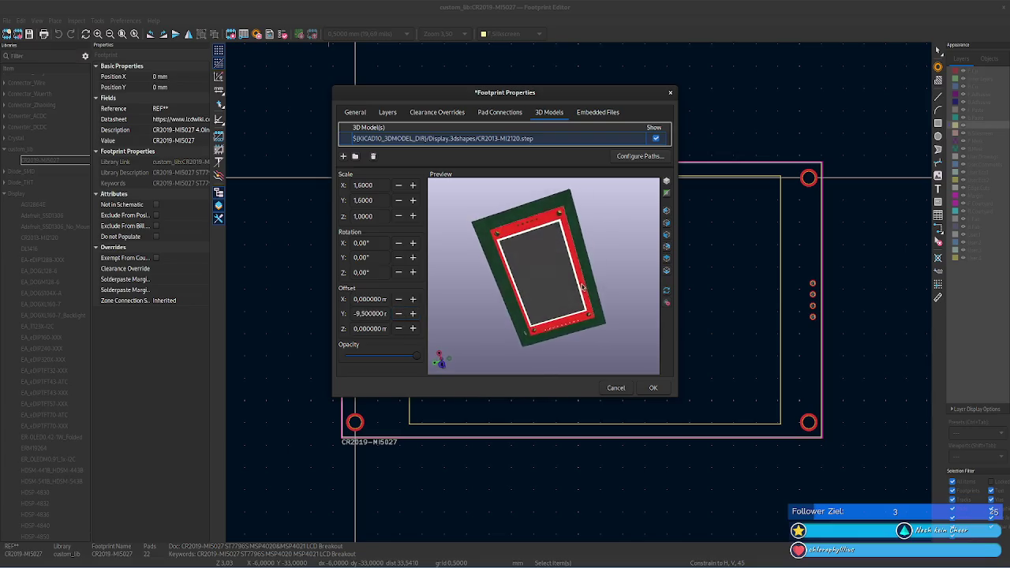
{"action": "left_click", "coordinate": [399, 314]}
{"action": "left_click", "coordinate": [400, 313]}
{"action": "mouse_move", "coordinate": [557, 356]}
{"action": "left_mouse_down"}
{"action": "mouse_move", "coordinate": [530, 345]}
{"action": "mouse_move", "coordinate": [539, 351]}
{"action": "left_mouse_up"}
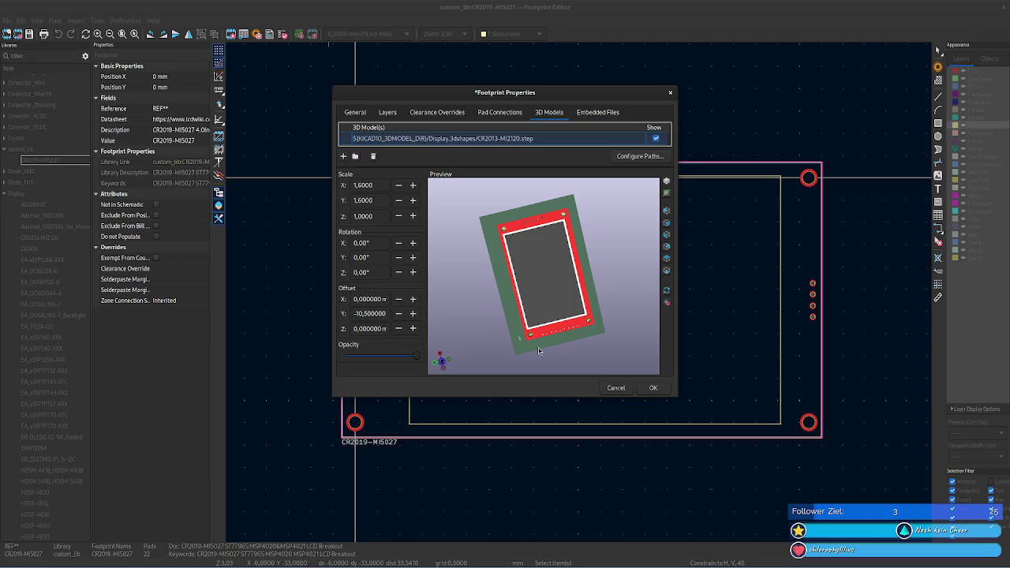
{"action": "mouse_move", "coordinate": [539, 351]}
{"action": "left_mouse_down"}
{"action": "mouse_move", "coordinate": [595, 340]}
{"action": "mouse_move", "coordinate": [521, 308]}
{"action": "left_mouse_up"}
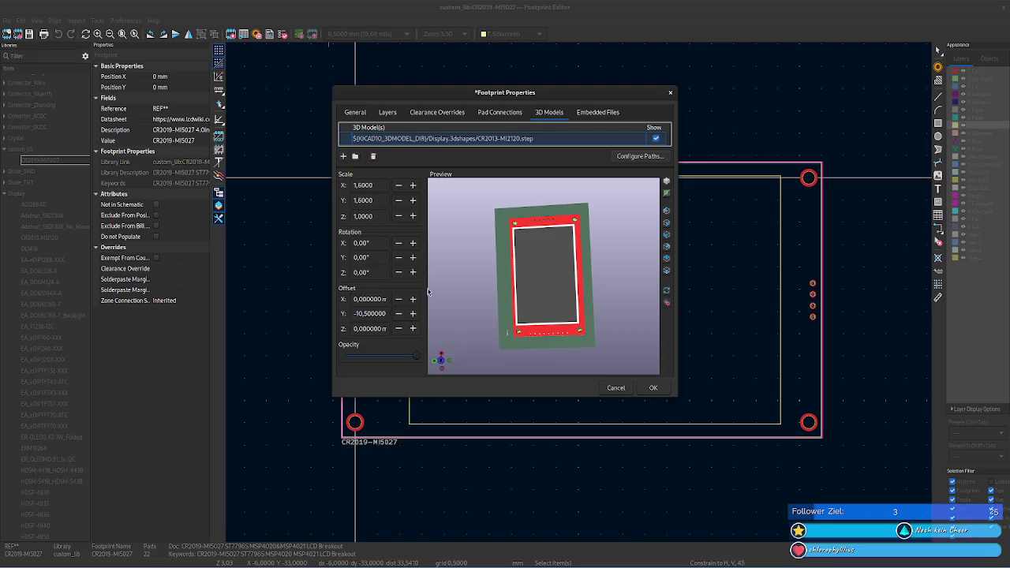
- Reduce the model's Y scale to 1,5 and move its Y offset to -12,5
{"action": "left_click", "coordinate": [399, 200]}
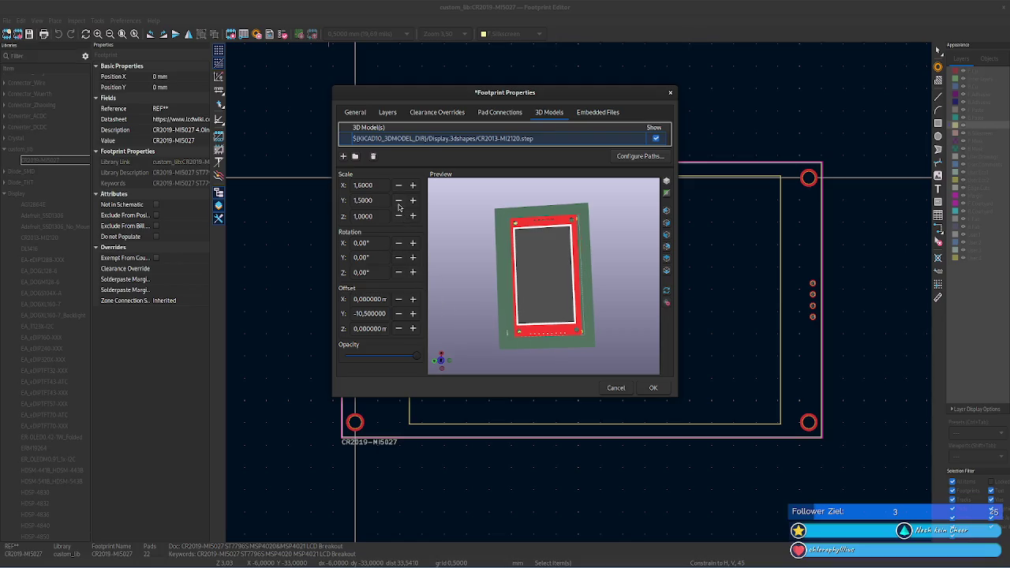
{"action": "mouse_move", "coordinate": [569, 367]}
{"action": "left_mouse_down"}
{"action": "mouse_move", "coordinate": [645, 245]}
{"action": "mouse_move", "coordinate": [582, 255]}
{"action": "left_mouse_up"}
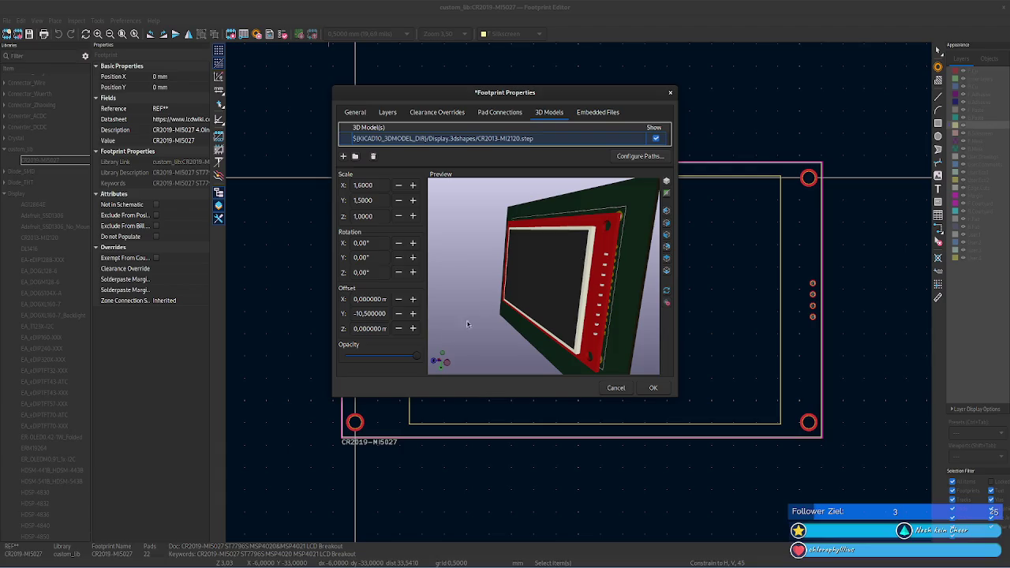
{"action": "left_click", "coordinate": [398, 317]}
{"action": "left_click", "coordinate": [398, 317]}
{"action": "mouse_move", "coordinate": [458, 331]}
{"action": "left_mouse_down"}
{"action": "mouse_move", "coordinate": [656, 338]}
{"action": "mouse_move", "coordinate": [557, 170]}
{"action": "left_mouse_up"}
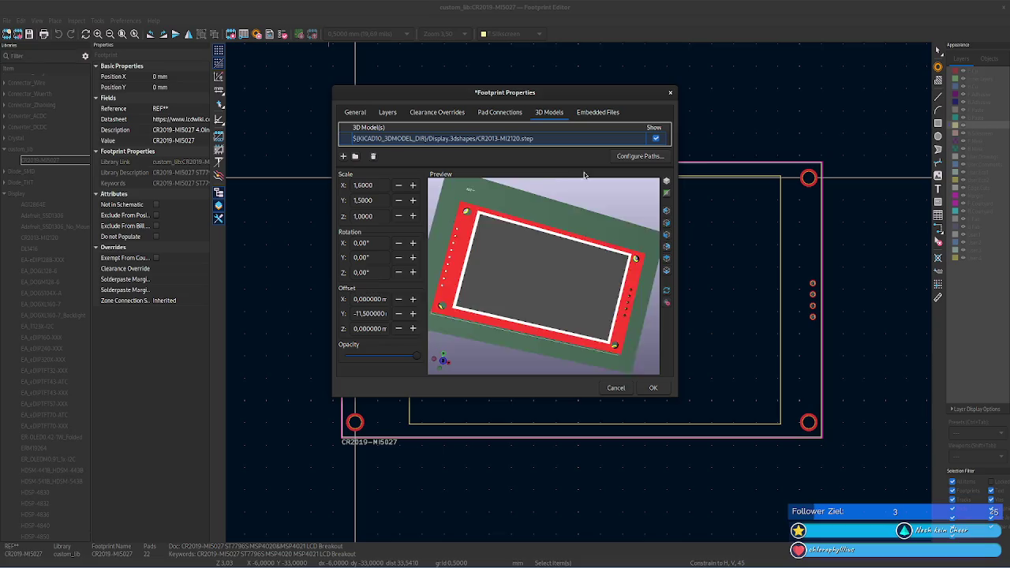
{"action": "left_click", "coordinate": [398, 317]}
{"action": "left_click", "coordinate": [398, 317]}
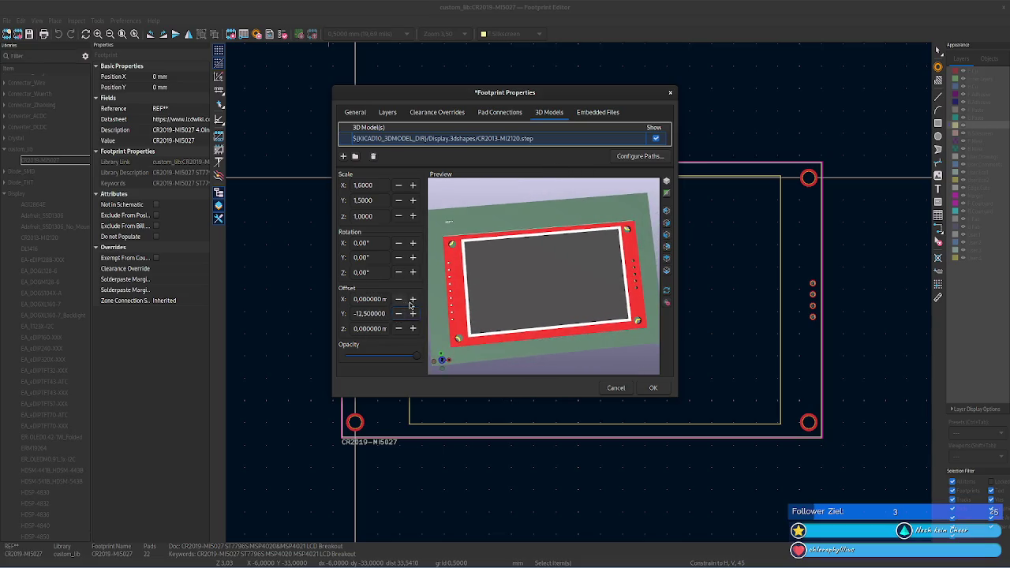
{"action": "left_click", "coordinate": [412, 314]}
{"action": "left_click", "coordinate": [399, 317]}
{"action": "mouse_move", "coordinate": [488, 362]}
{"action": "left_mouse_down"}
{"action": "mouse_move", "coordinate": [494, 356]}
{"action": "mouse_move", "coordinate": [484, 357]}
{"action": "left_mouse_up"}
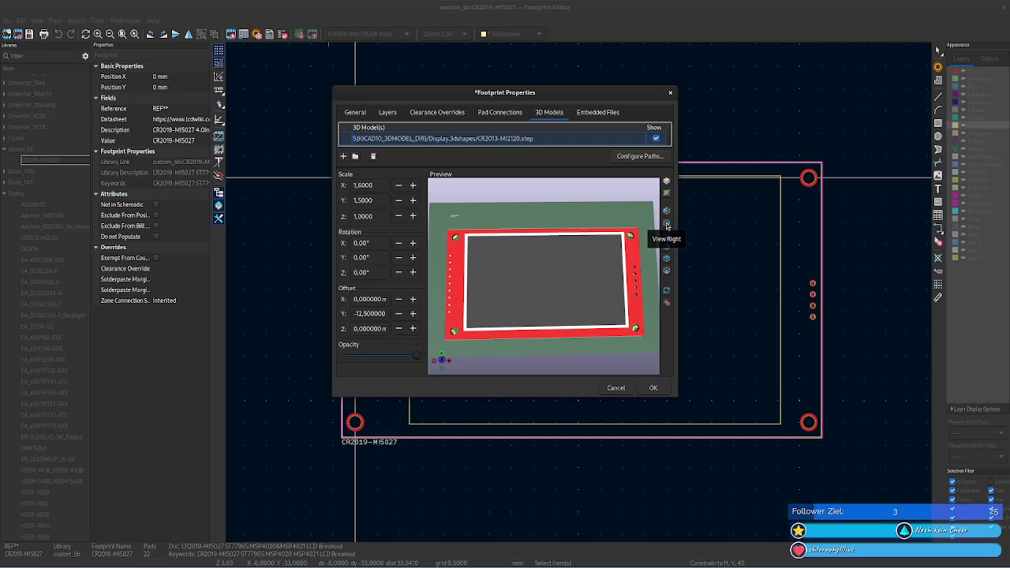
{"action": "left_click_drag", "start_coordinate": [676, 397], "coordinate": [728, 483]}
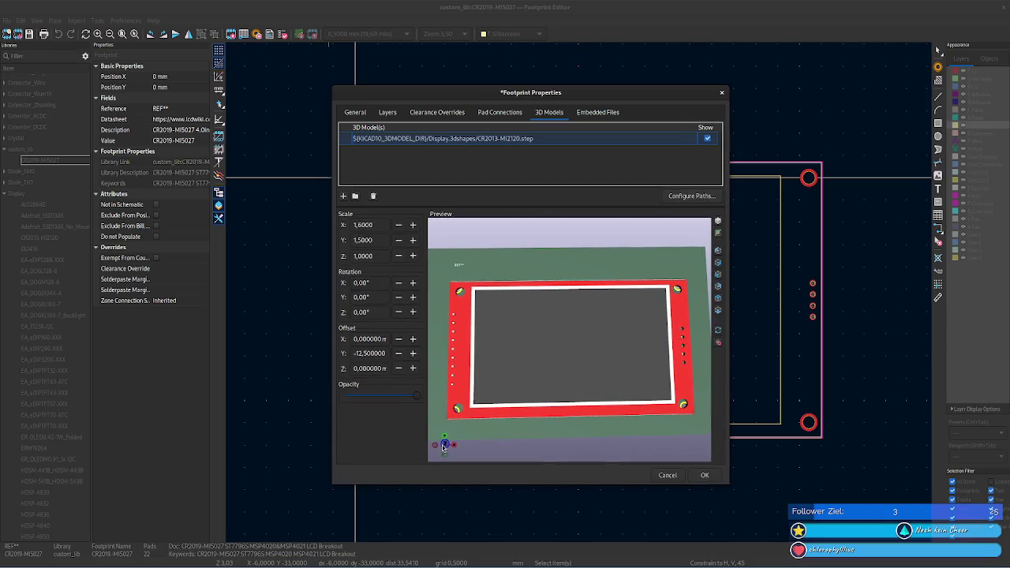
- From top view, set the model's Scale Y to 1,55 and settle Y offset at -12
{"action": "left_click", "coordinate": [717, 299]}
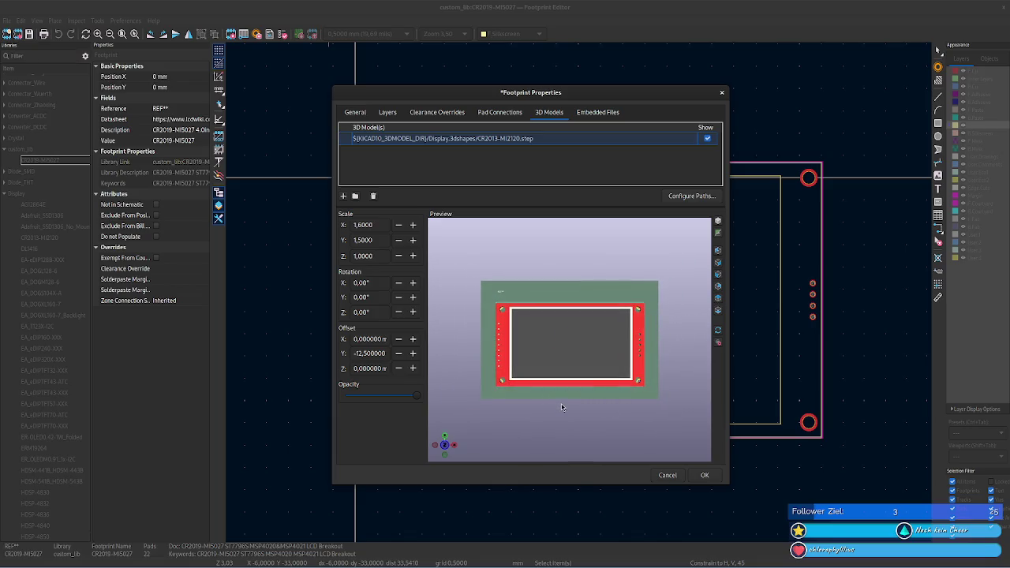
{"action": "left_click", "coordinate": [361, 241]}
{"action": "type", "text": "1,5500"}
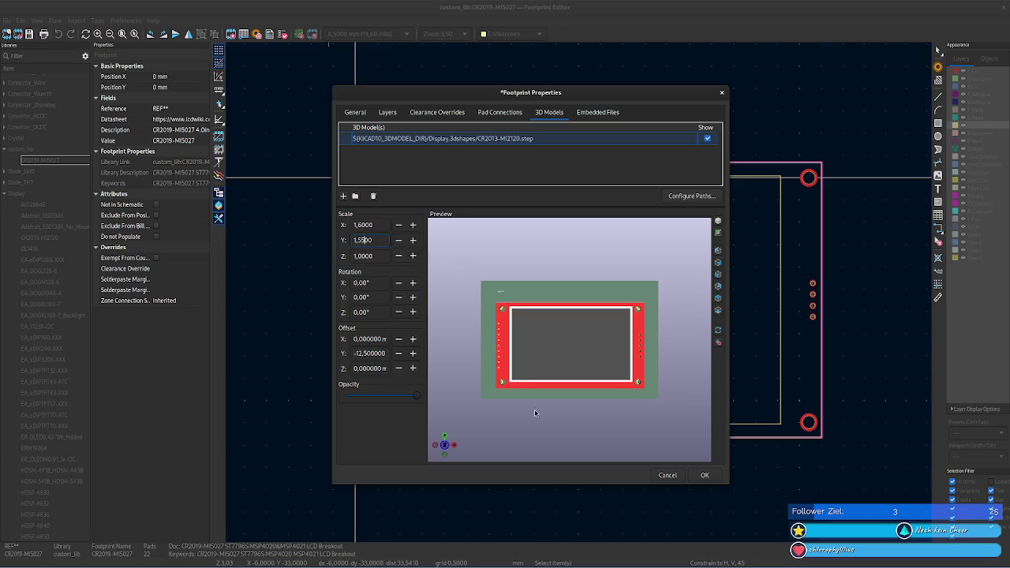
{"action": "left_click", "coordinate": [394, 356]}
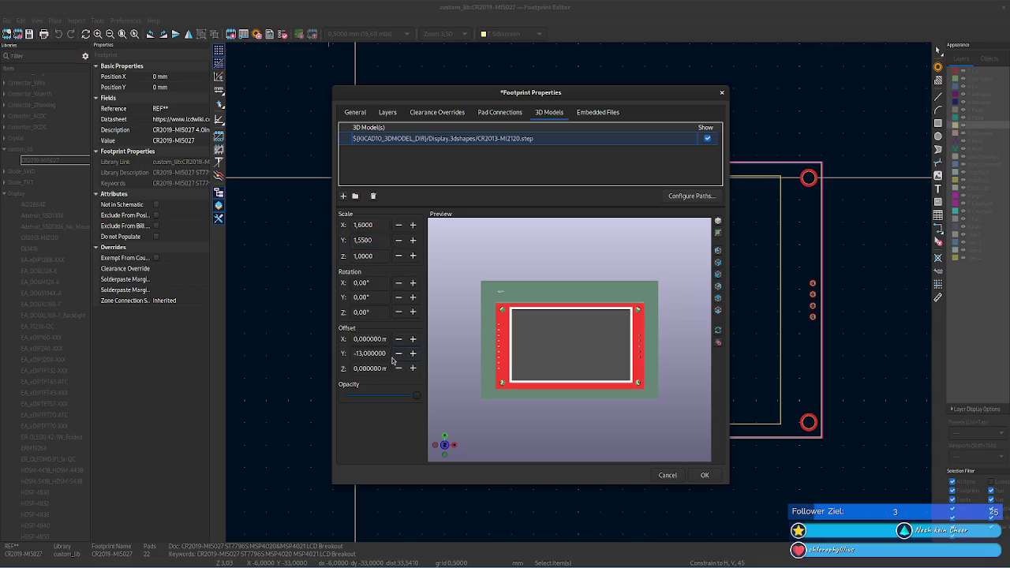
{"action": "left_click", "coordinate": [412, 353]}
{"action": "left_click", "coordinate": [412, 353]}
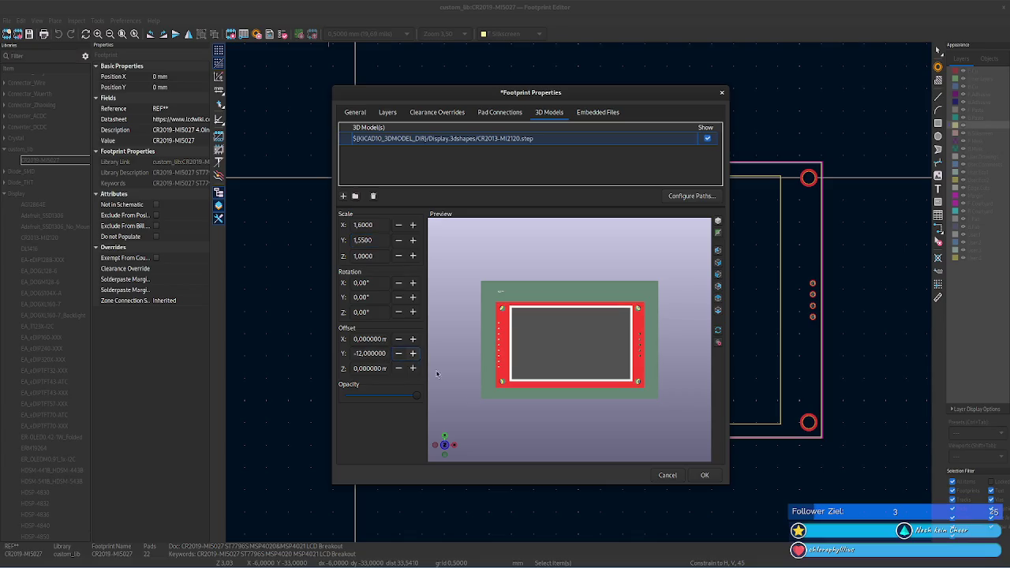
{"action": "mouse_move", "coordinate": [577, 411]}
{"action": "left_mouse_down"}
{"action": "mouse_move", "coordinate": [543, 331]}
{"action": "mouse_move", "coordinate": [635, 365]}
{"action": "mouse_move", "coordinate": [657, 427]}
{"action": "mouse_move", "coordinate": [597, 428]}
{"action": "mouse_move", "coordinate": [568, 419]}
{"action": "mouse_move", "coordinate": [577, 403]}
{"action": "left_mouse_up"}
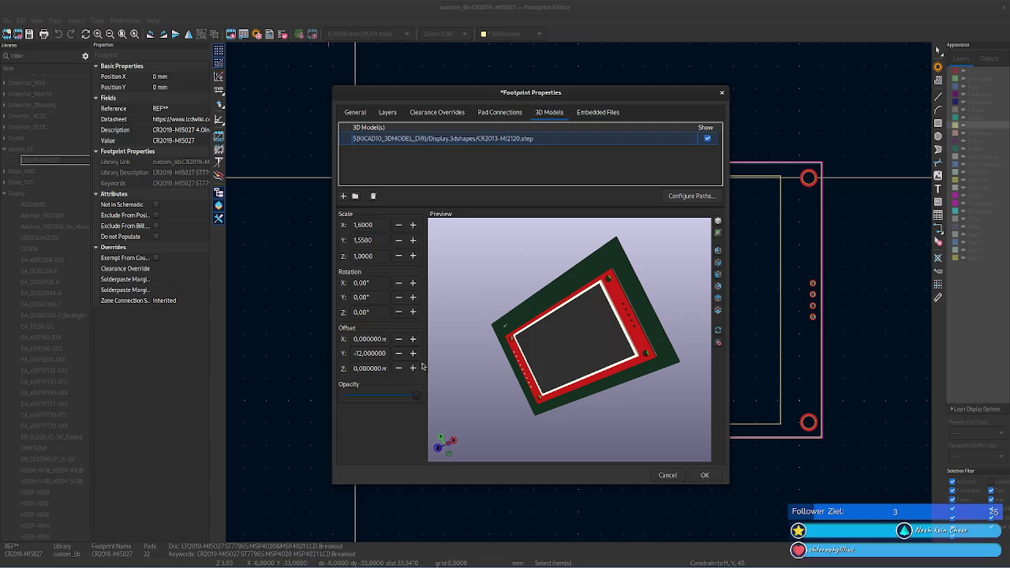
- Apply the 3D model settings and save CR2019-MI5027 to custom_lib with Ctrl+S
{"action": "left_click", "coordinate": [705, 476]}
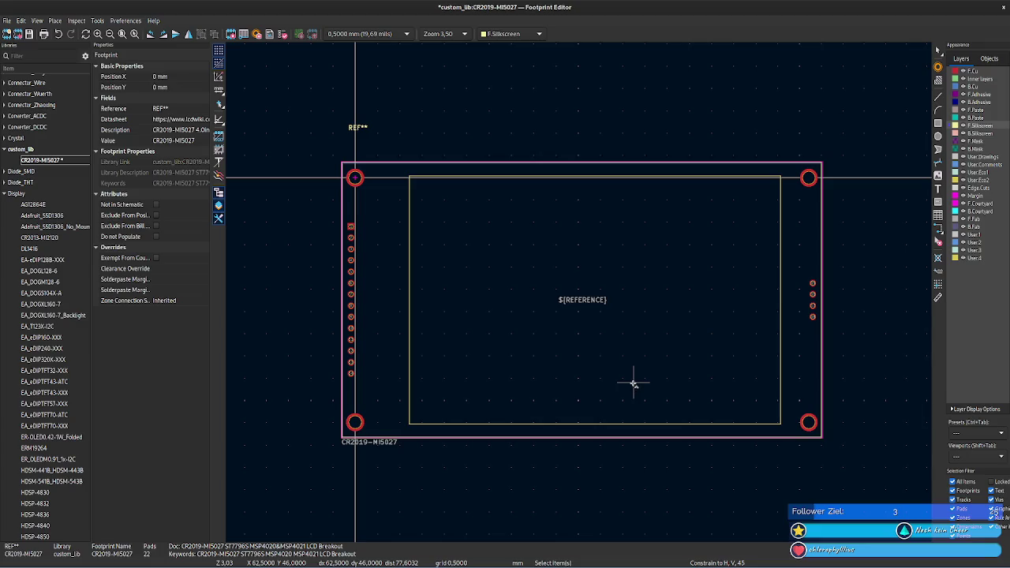
{"action": "key", "text": "ctrl+s"}
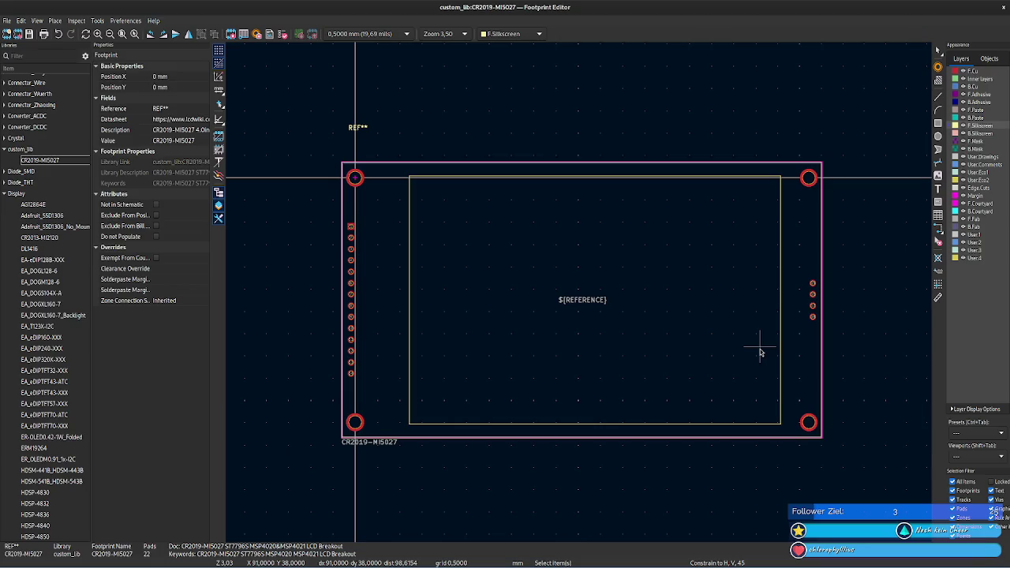
- Zoom out over the completed CR2019-MI5027 footprint with its pads and outline
{"action": "scroll", "coordinate": [843, 302], "scroll_direction": "down", "scroll_amount": 1}
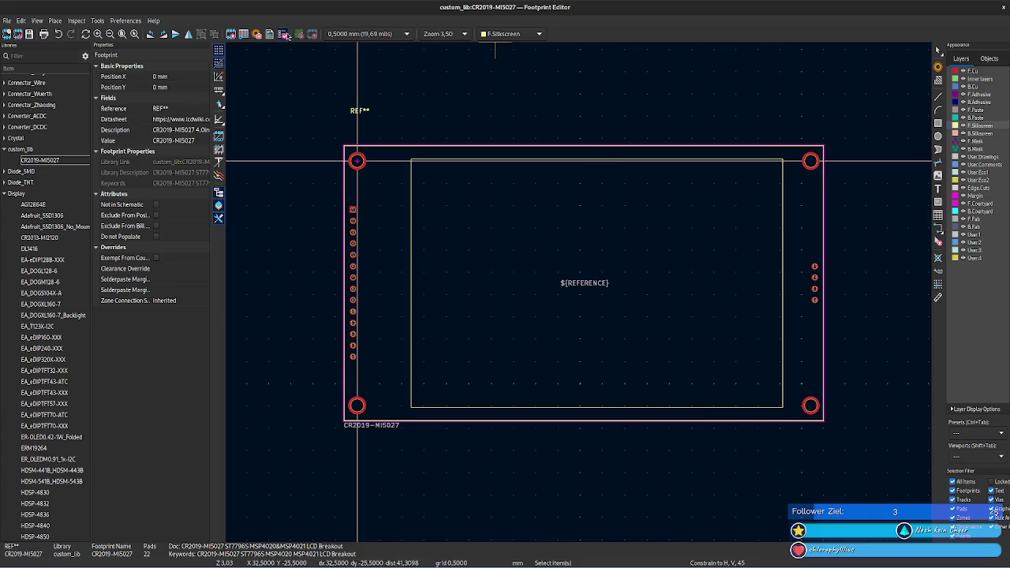
{"action": "left_click", "coordinate": [614, 275]}
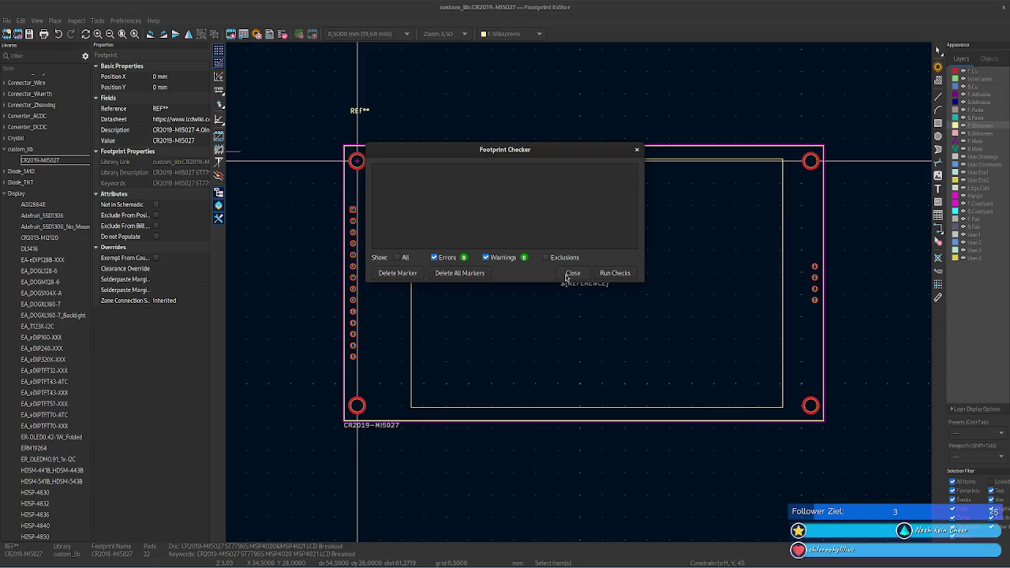
{"action": "left_click", "coordinate": [397, 258]}
{"action": "left_click", "coordinate": [573, 273]}
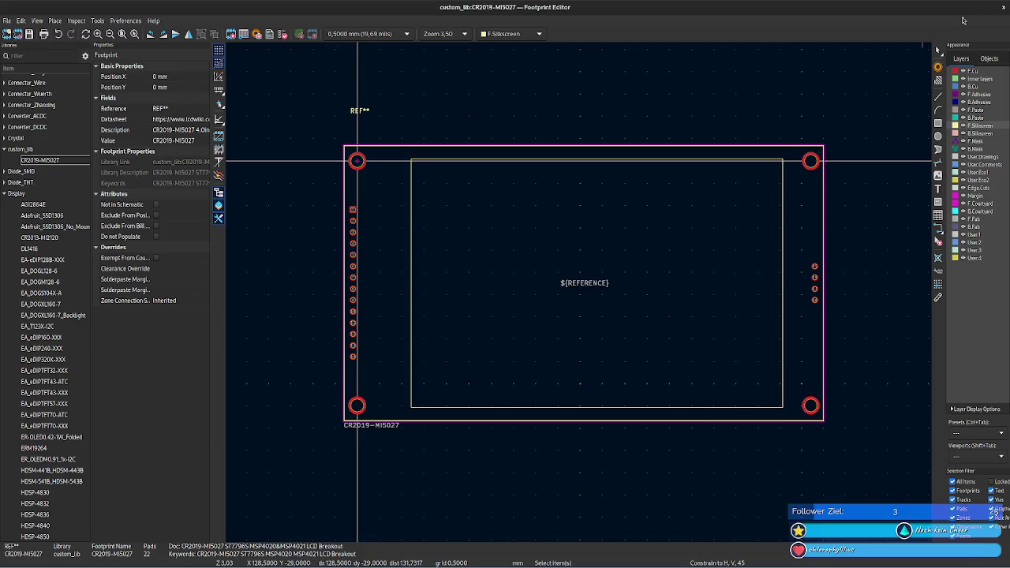
- Close the Footprint Editor, the calculator and both CR2019-MI5027.kicad_mod tabs in VS Code
{"action": "left_click", "coordinate": [1003, 10]}
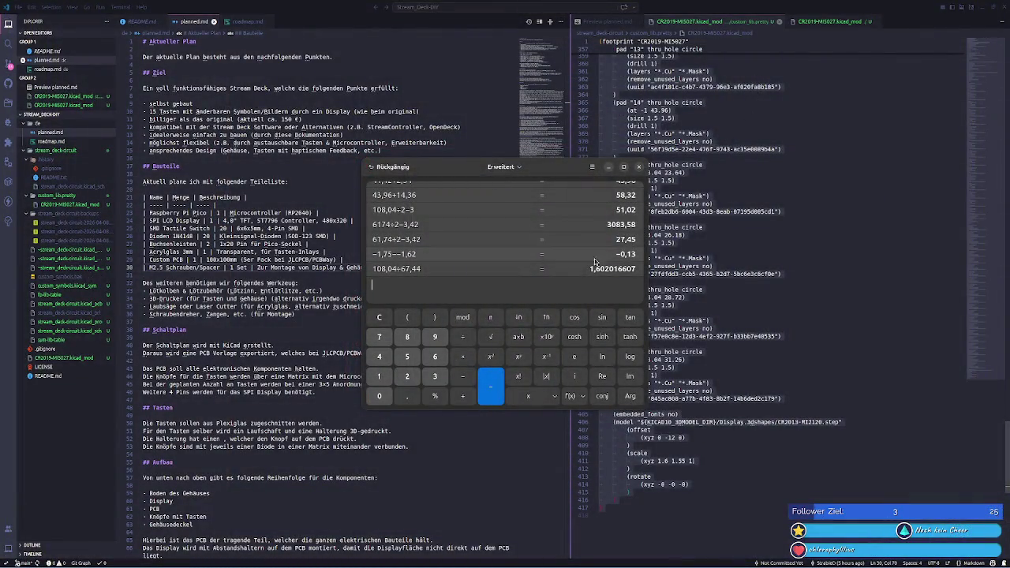
{"action": "left_click", "coordinate": [639, 166]}
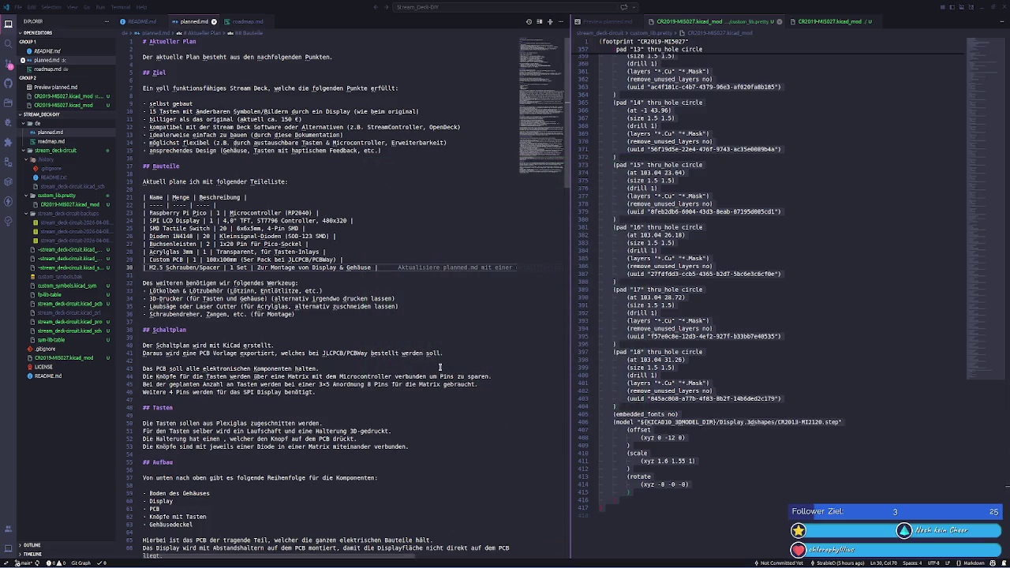
{"action": "left_click", "coordinate": [803, 402]}
{"action": "scroll", "coordinate": [758, 237], "scroll_direction": "up", "scroll_amount": 5}
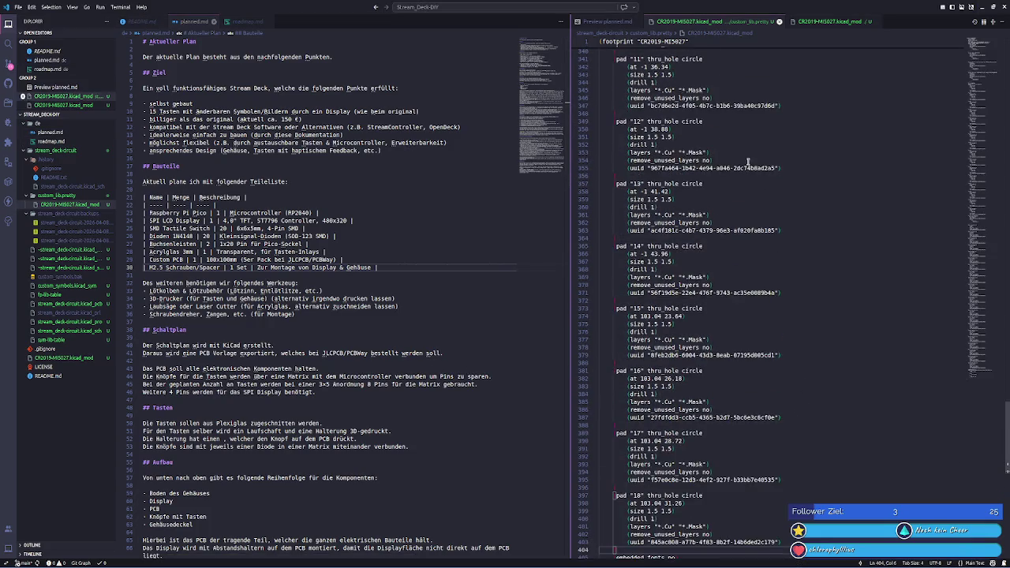
{"action": "left_click", "coordinate": [780, 22]}
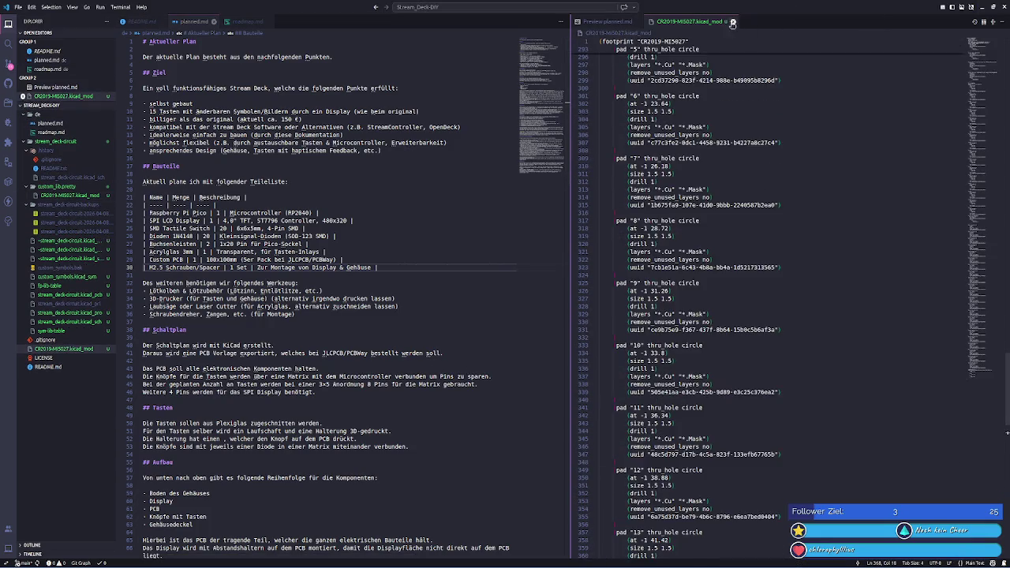
{"action": "left_click", "coordinate": [727, 22]}
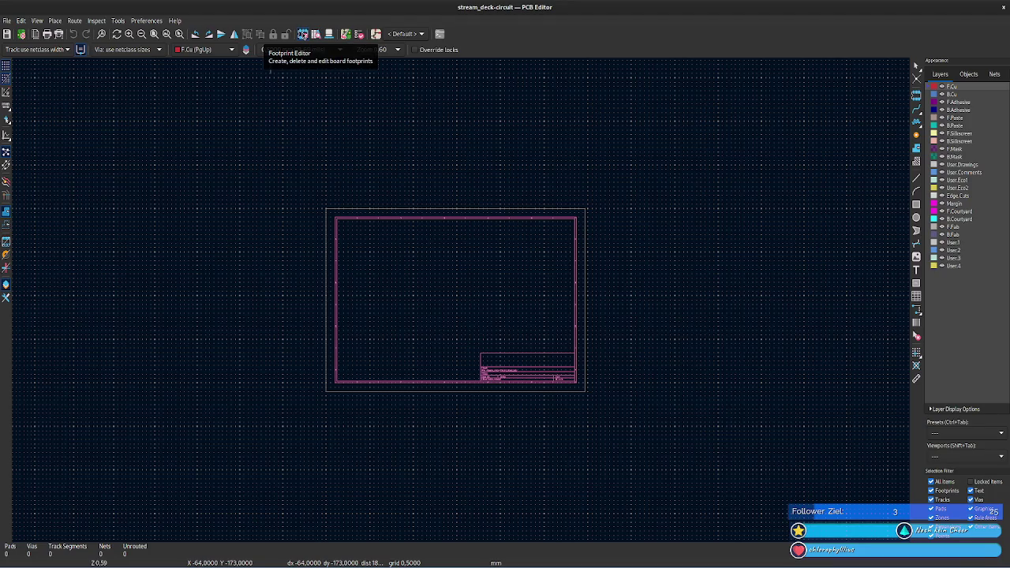
- Briefly open and close the Footprint Editor, then bring up the stream_deck-circuit schematic
{"action": "left_click", "coordinate": [302, 34]}
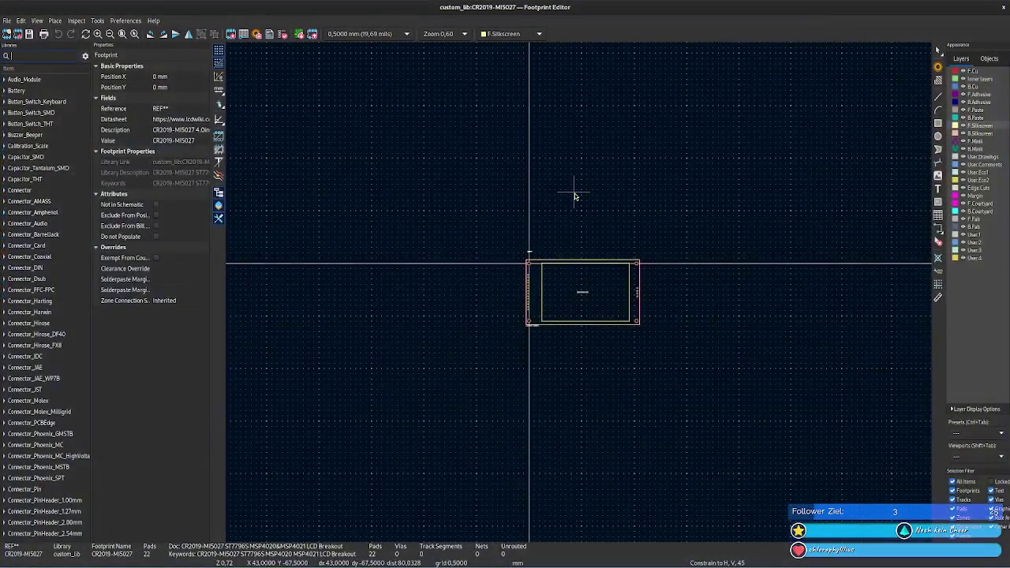
{"action": "key", "text": "alt+F4"}
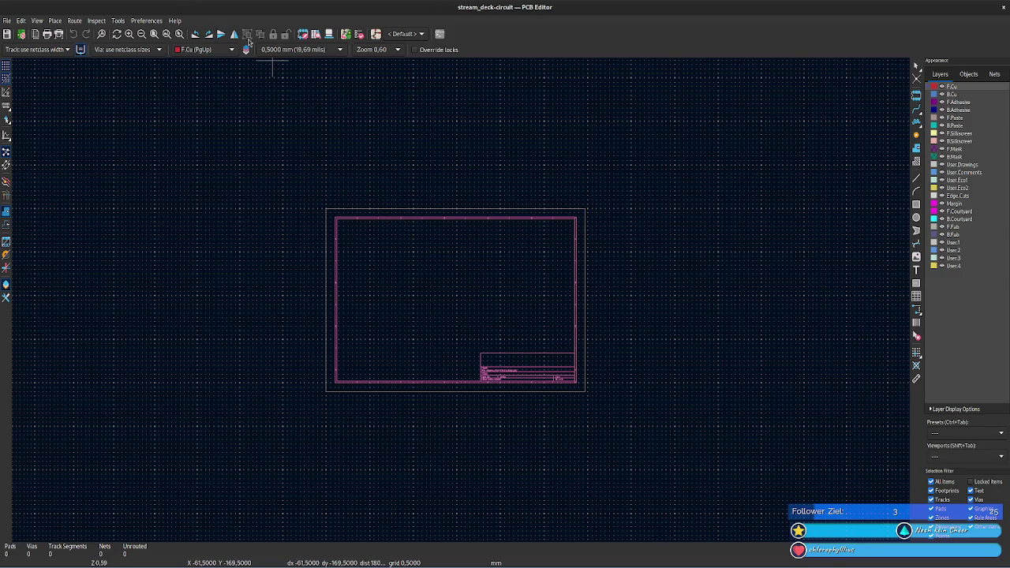
{"action": "left_click", "coordinate": [376, 36]}
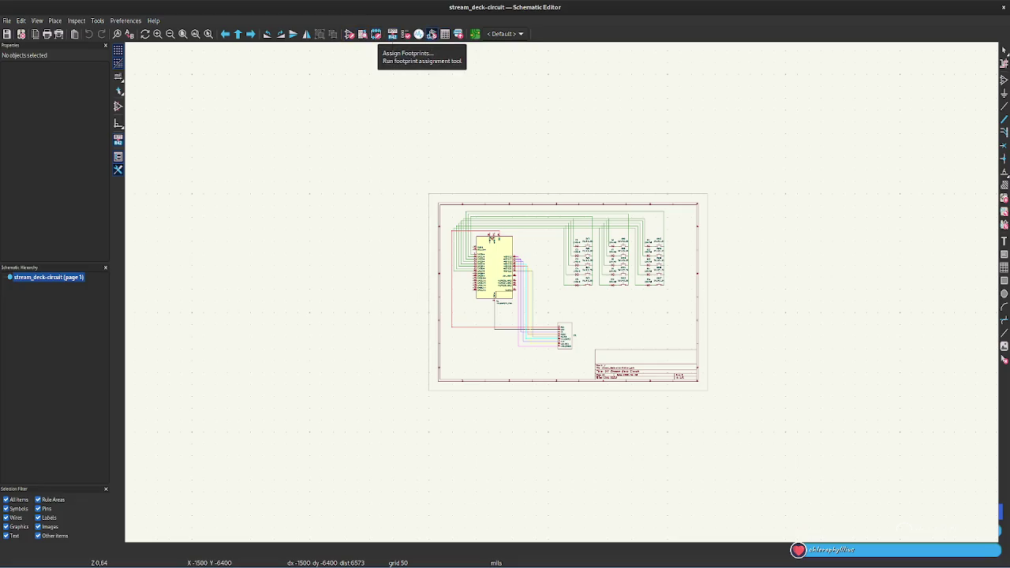
- Open the Assign Footprints tool and widen its window
{"action": "left_click", "coordinate": [393, 34]}
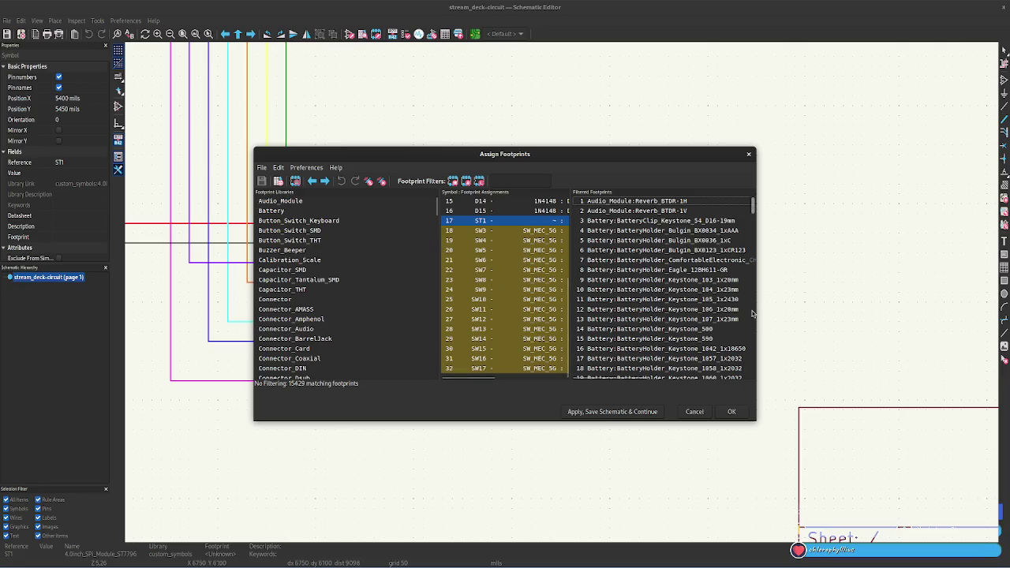
{"action": "left_click_drag", "start_coordinate": [754, 309], "coordinate": [872, 309]}
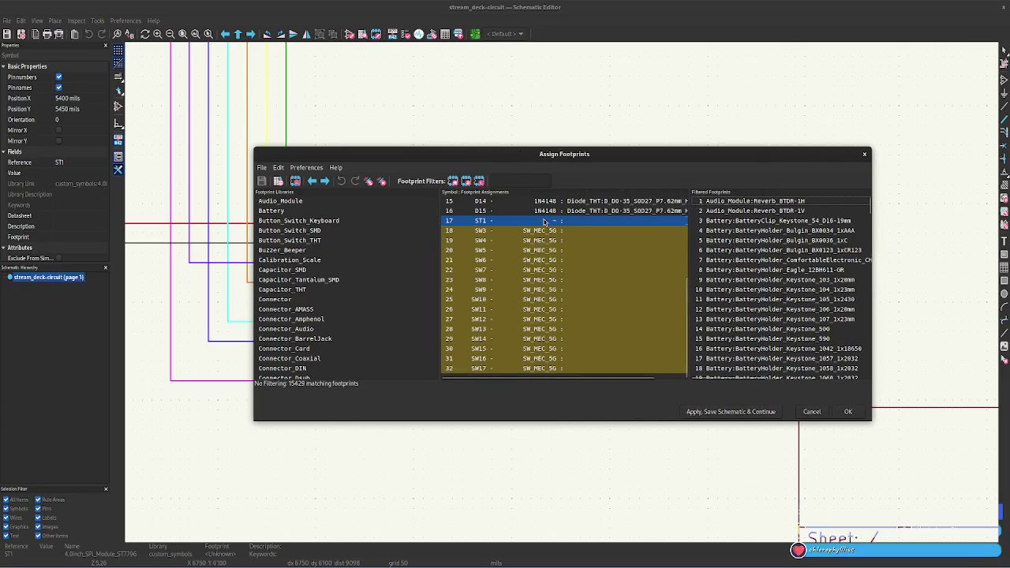
{"action": "scroll", "coordinate": [292, 245], "scroll_direction": "down", "scroll_amount": 4}
{"action": "scroll", "coordinate": [292, 245], "scroll_direction": "down", "scroll_amount": 5}
{"action": "scroll", "coordinate": [292, 244], "scroll_direction": "down", "scroll_amount": 5}
{"action": "scroll", "coordinate": [292, 241], "scroll_direction": "up", "scroll_amount": 2}
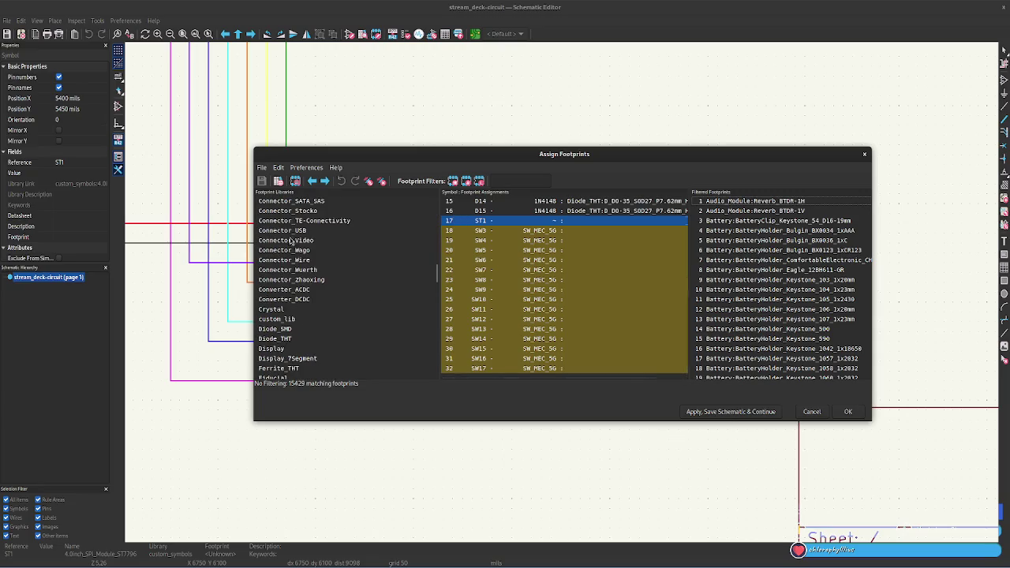
- Filter to the custom_lib library and assign CR2019-MI5027 to display symbol ST1
{"action": "left_click", "coordinate": [292, 320]}
{"action": "double_click", "coordinate": [742, 202]}
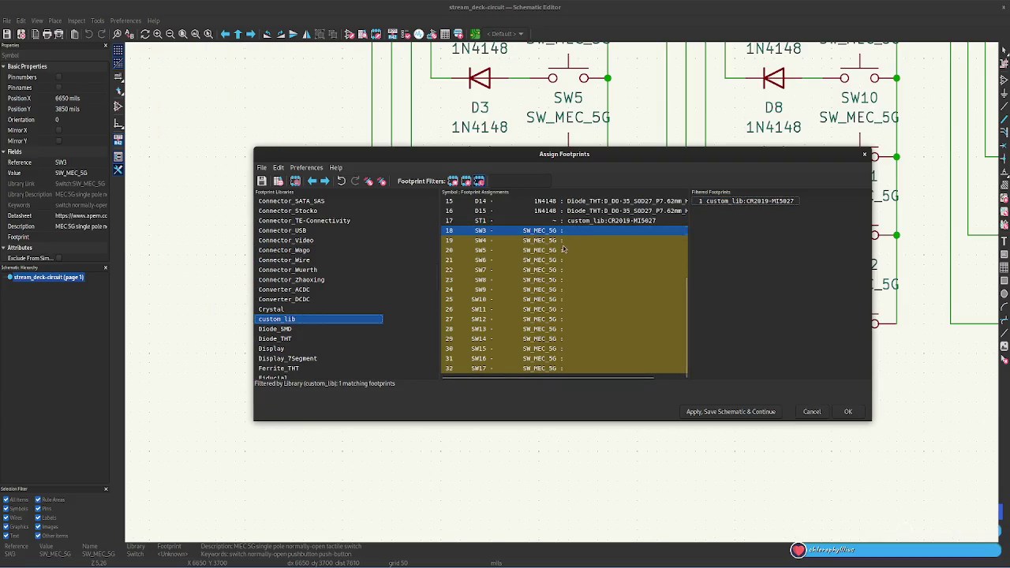
{"action": "scroll", "coordinate": [298, 302], "scroll_direction": "down", "scroll_amount": 2}
{"action": "scroll", "coordinate": [299, 301], "scroll_direction": "up", "scroll_amount": 3}
{"action": "scroll", "coordinate": [298, 301], "scroll_direction": "up", "scroll_amount": 5}
{"action": "scroll", "coordinate": [299, 301], "scroll_direction": "down", "scroll_amount": 5}
{"action": "scroll", "coordinate": [326, 334], "scroll_direction": "down", "scroll_amount": 5}
{"action": "scroll", "coordinate": [326, 333], "scroll_direction": "down", "scroll_amount": 3}
{"action": "scroll", "coordinate": [326, 334], "scroll_direction": "down", "scroll_amount": 3}
{"action": "scroll", "coordinate": [326, 334], "scroll_direction": "down", "scroll_amount": 5}
{"action": "scroll", "coordinate": [326, 333], "scroll_direction": "up", "scroll_amount": 5}
{"action": "scroll", "coordinate": [326, 332], "scroll_direction": "up", "scroll_amount": 5}
{"action": "scroll", "coordinate": [326, 332], "scroll_direction": "up", "scroll_amount": 5}
{"action": "scroll", "coordinate": [326, 332], "scroll_direction": "up", "scroll_amount": 3}
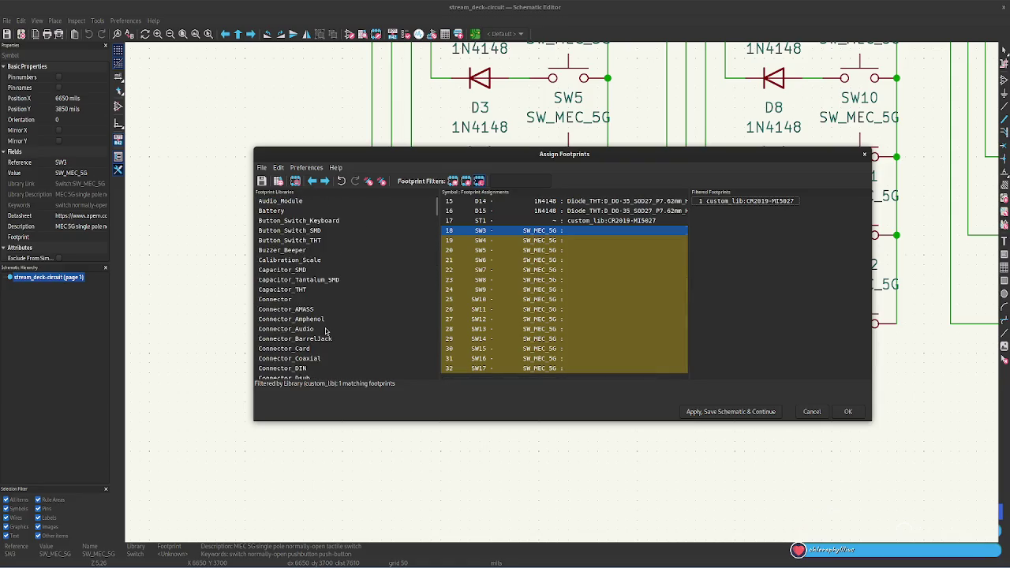
- List the Button_Switch_SMD footprints and widen the footprint list
{"action": "left_click", "coordinate": [311, 232]}
{"action": "scroll", "coordinate": [767, 293], "scroll_direction": "down", "scroll_amount": 10}
{"action": "scroll", "coordinate": [767, 294], "scroll_direction": "down", "scroll_amount": 10}
{"action": "scroll", "coordinate": [769, 293], "scroll_direction": "down", "scroll_amount": 7}
{"action": "scroll", "coordinate": [769, 293], "scroll_direction": "down", "scroll_amount": 7}
{"action": "scroll", "coordinate": [769, 292], "scroll_direction": "down", "scroll_amount": 7}
{"action": "scroll", "coordinate": [769, 293], "scroll_direction": "down", "scroll_amount": 7}
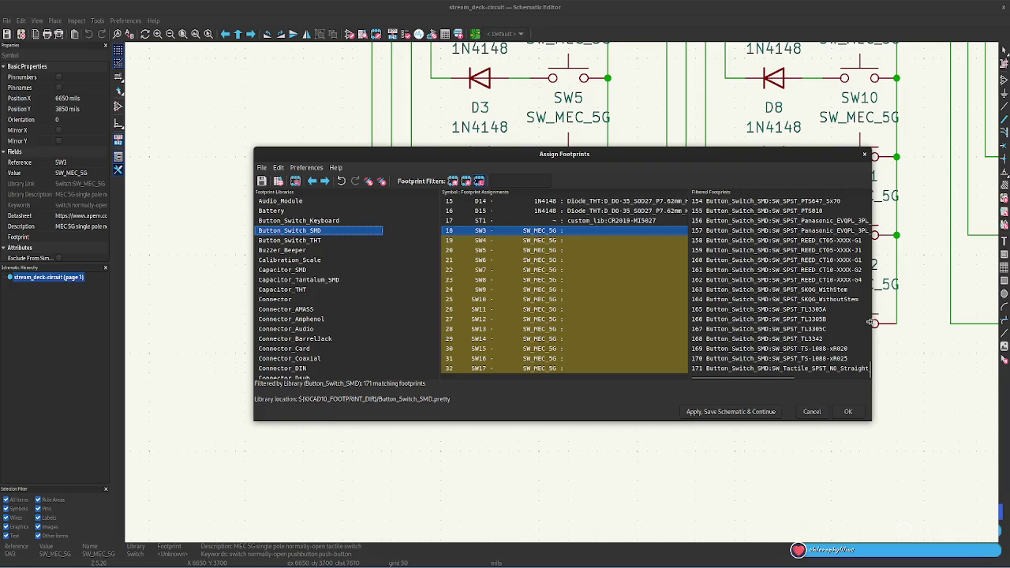
{"action": "left_click_drag", "start_coordinate": [871, 320], "coordinate": [897, 319]}
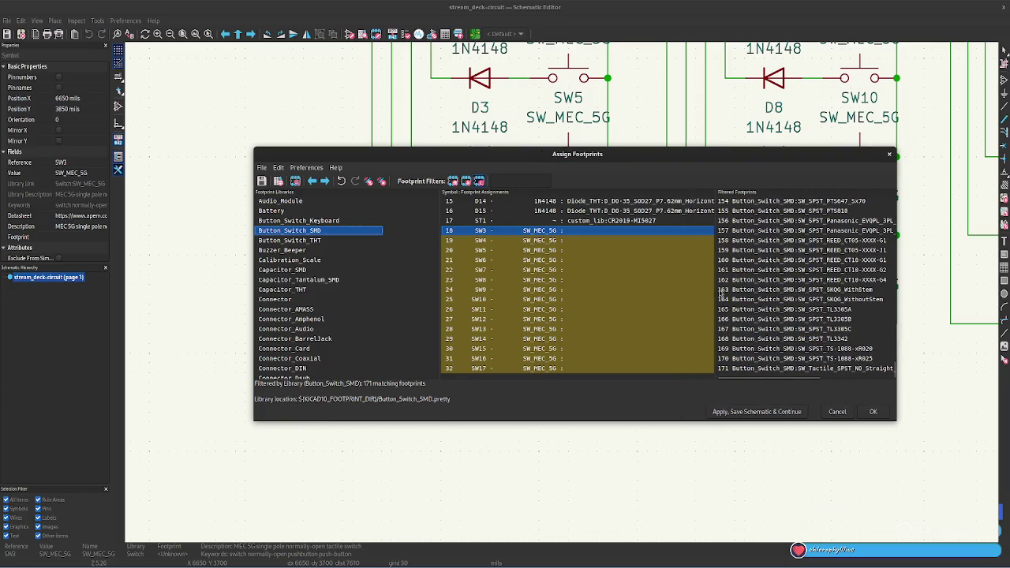
{"action": "left_click_drag", "start_coordinate": [715, 283], "coordinate": [633, 332]}
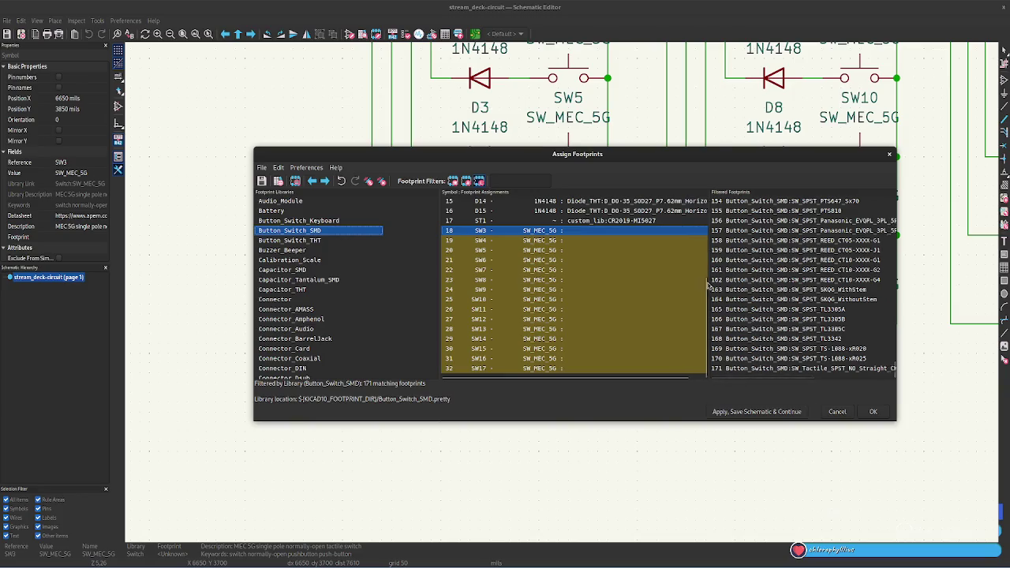
- Preview the tactile SPST straight switch footprint
{"action": "left_click", "coordinate": [741, 369]}
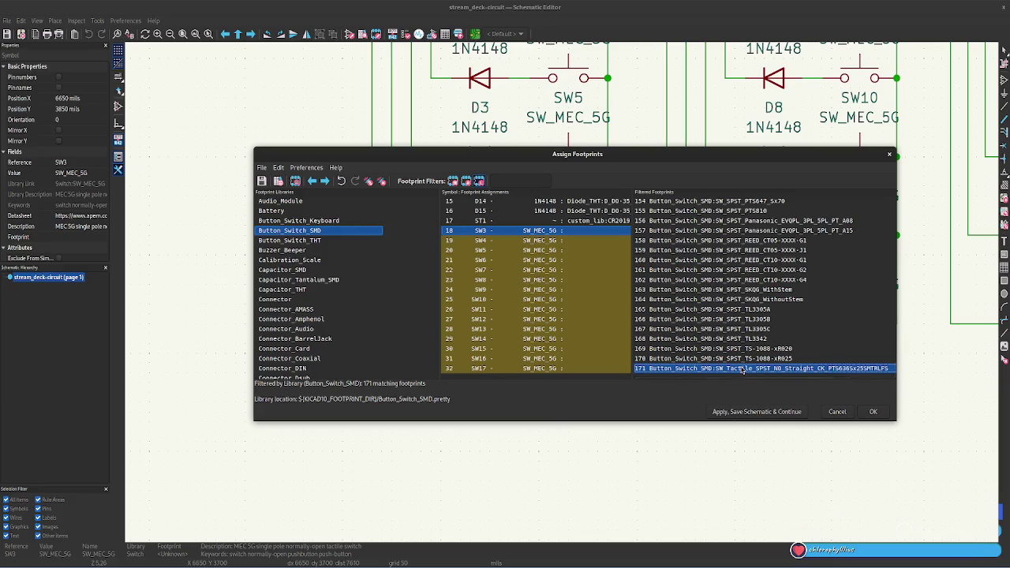
{"action": "right_click", "coordinate": [741, 369]}
{"action": "left_click", "coordinate": [784, 373]}
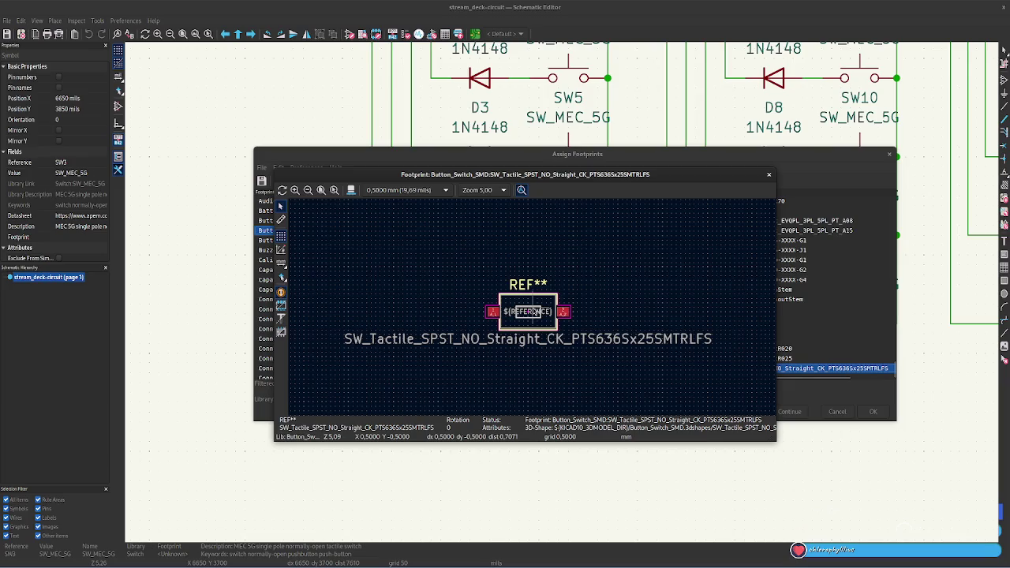
{"action": "left_click", "coordinate": [768, 174]}
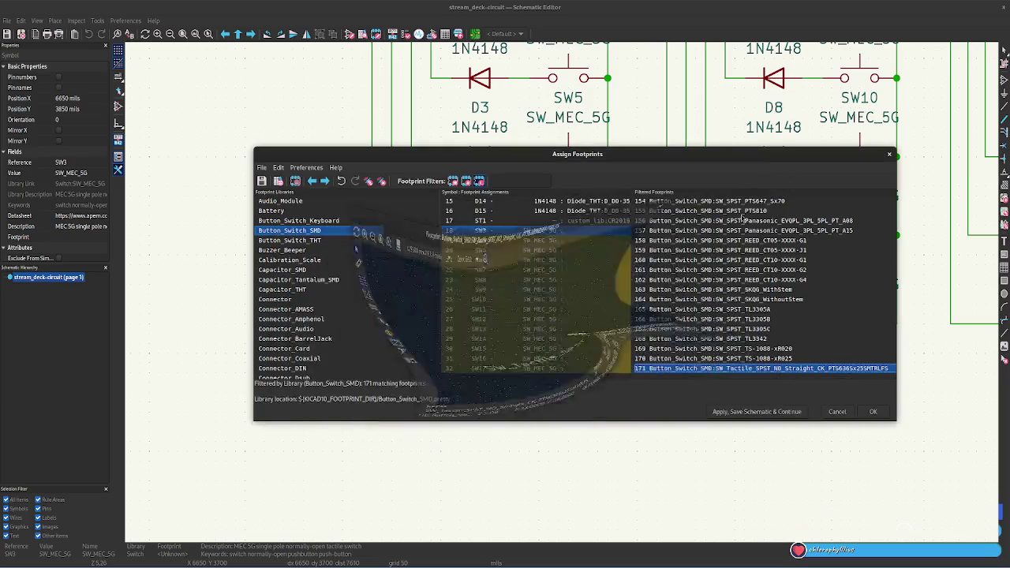
- Filter footprints by 'tactile switch spst 6x6' and move into the filtered results
{"action": "left_click", "coordinate": [536, 183]}
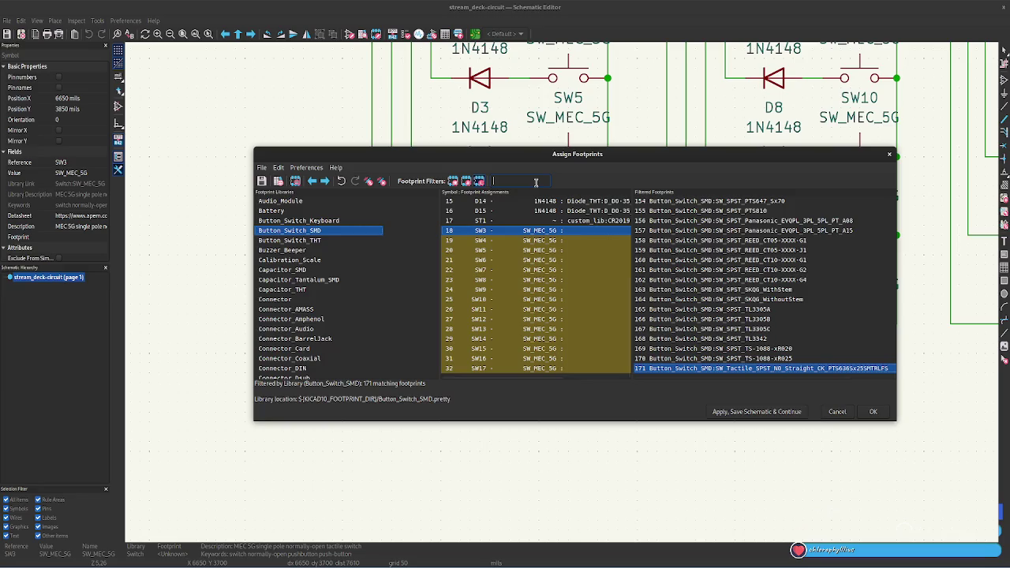
{"action": "type", "text": "SPOPST"}
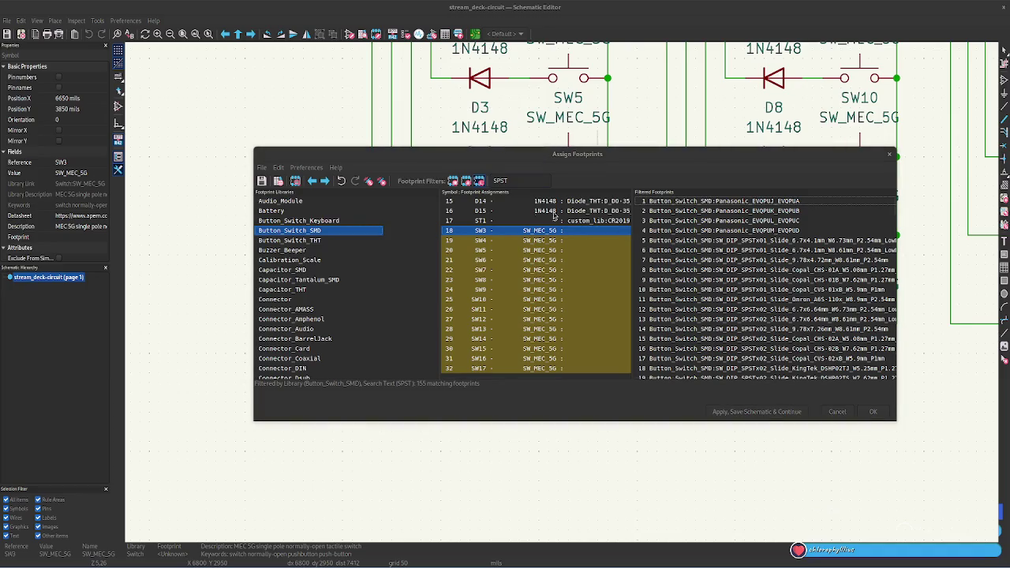
{"action": "left_click", "coordinate": [525, 180]}
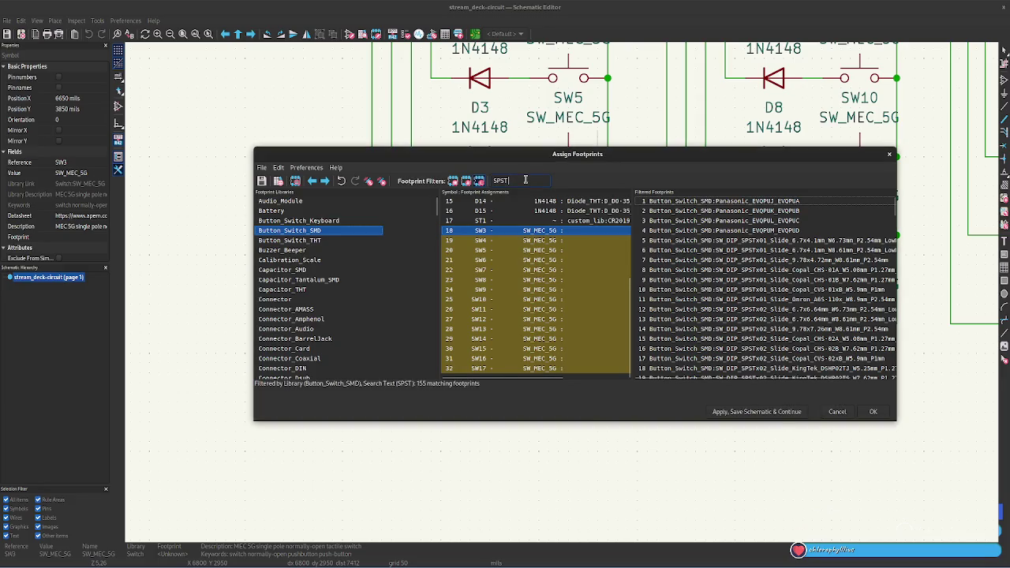
{"action": "type", "text": "tacl"}
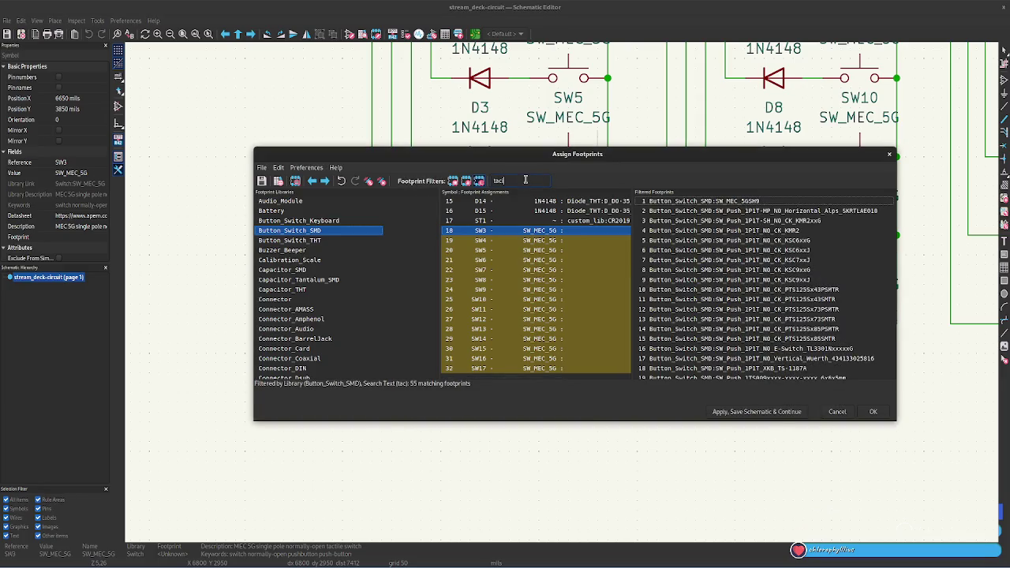
{"action": "key", "text": "BackSpace"}
{"action": "type", "text": "tile"}
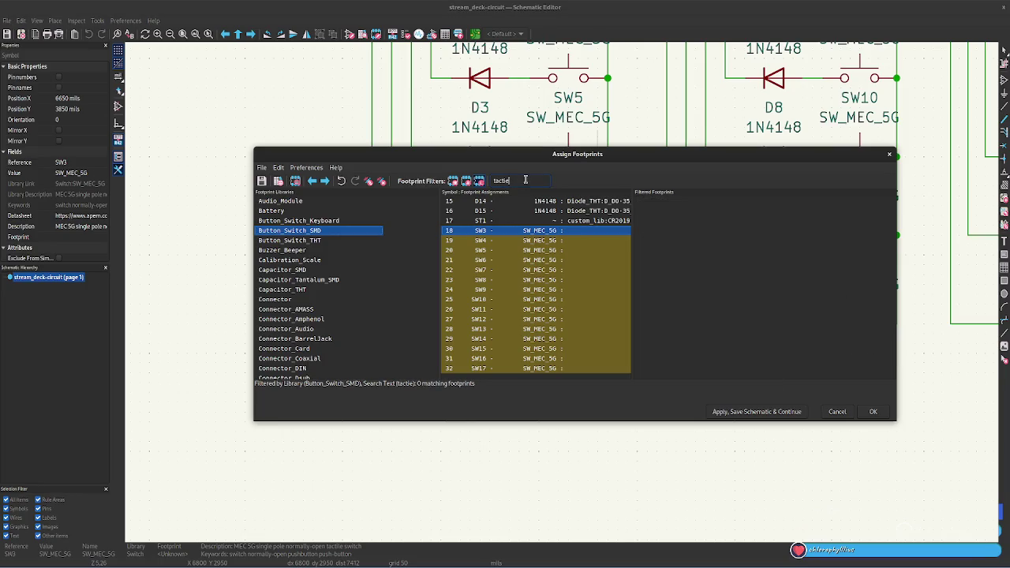
{"action": "type", "text": " s"}
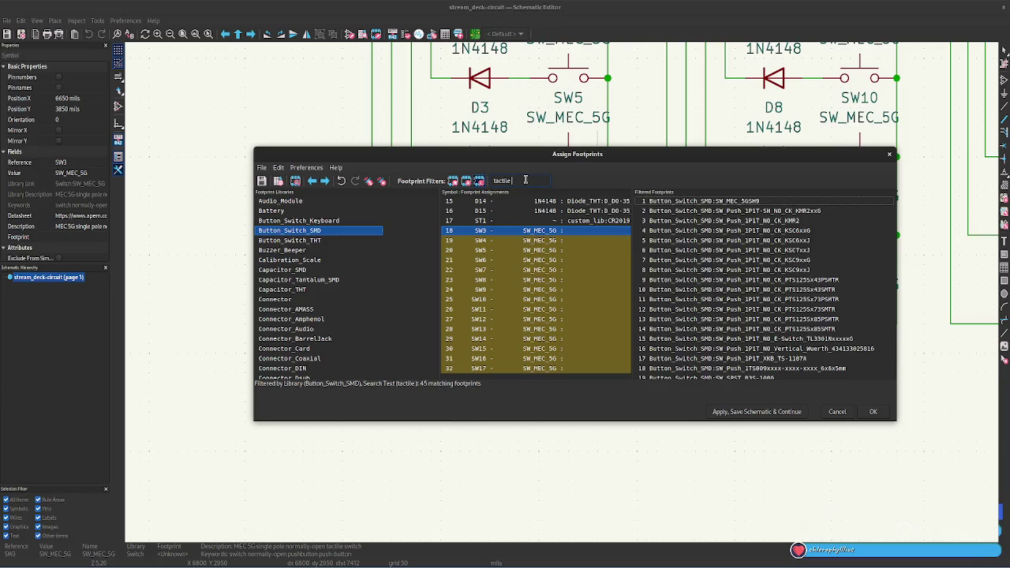
{"action": "type", "text": "witch"}
{"action": "type", "text": " st"}
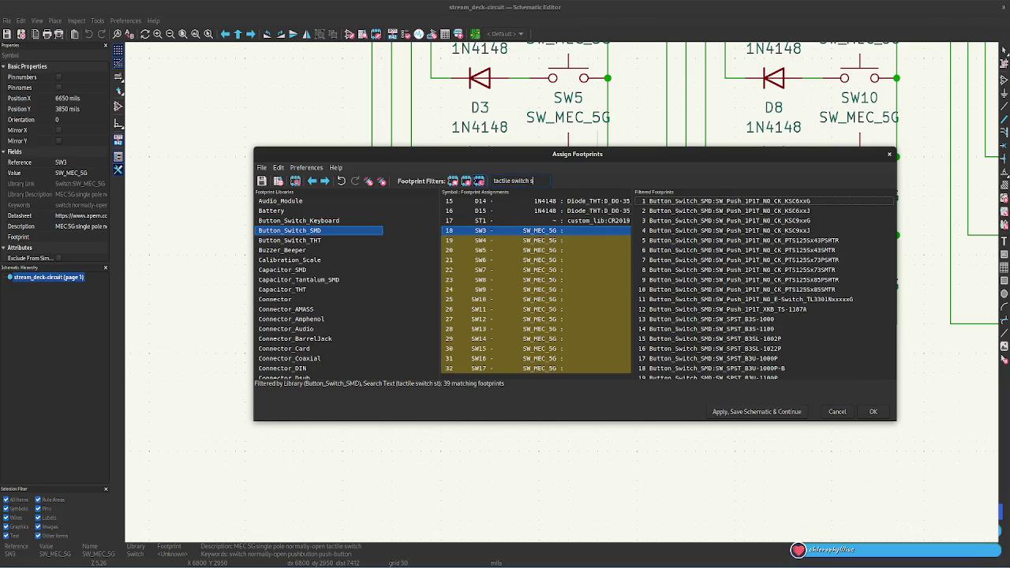
{"action": "key", "text": "BackSpace"}
{"action": "type", "text": "pst"}
{"action": "scroll", "coordinate": [812, 277], "scroll_direction": "down", "scroll_amount": 7}
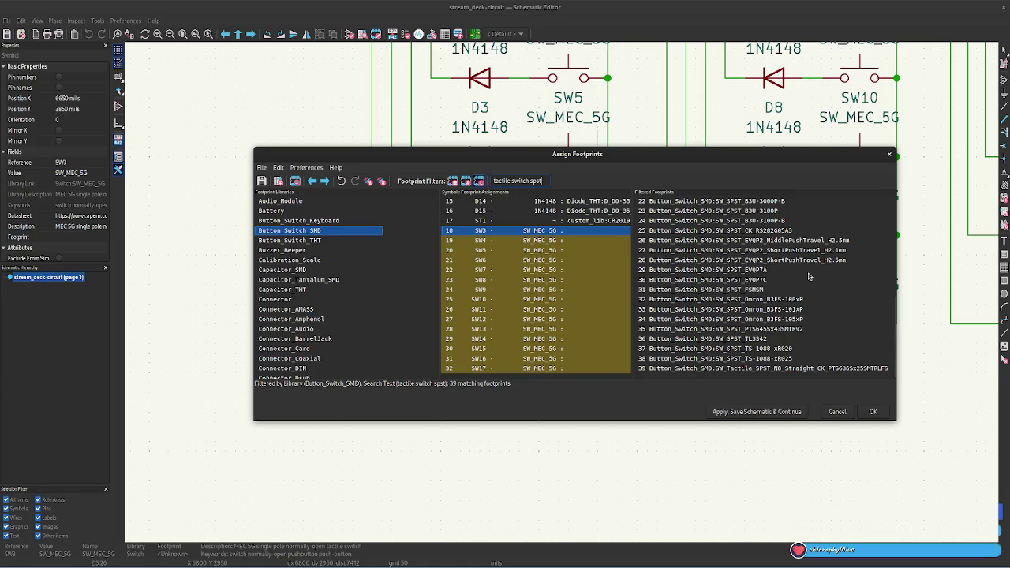
{"action": "type", "text": "6x"}
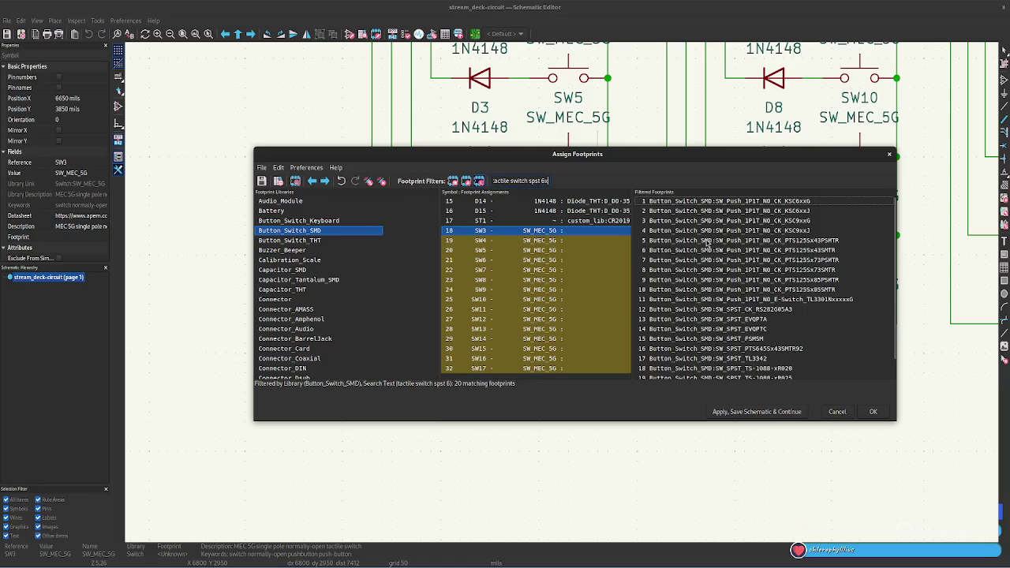
{"action": "type", "text": "6"}
{"action": "key", "text": "Tab"}
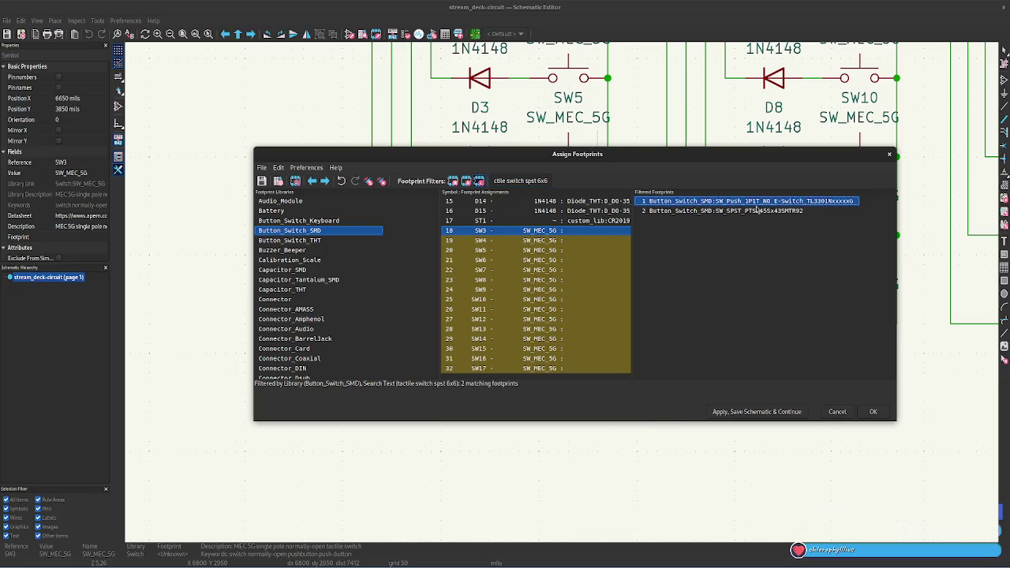
{"action": "double_click", "coordinate": [758, 202]}
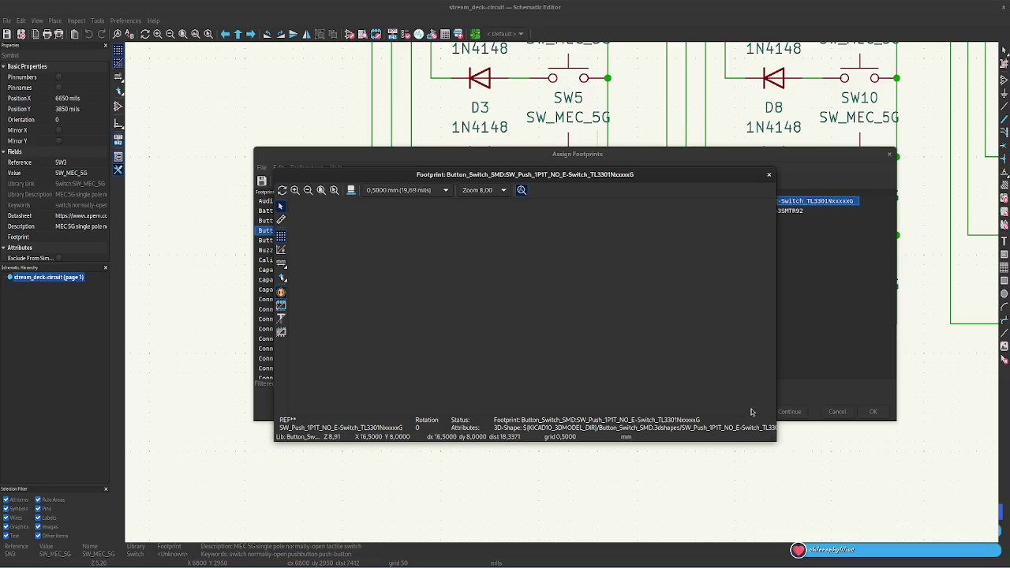
{"action": "left_click_drag", "start_coordinate": [775, 372], "coordinate": [983, 344]}
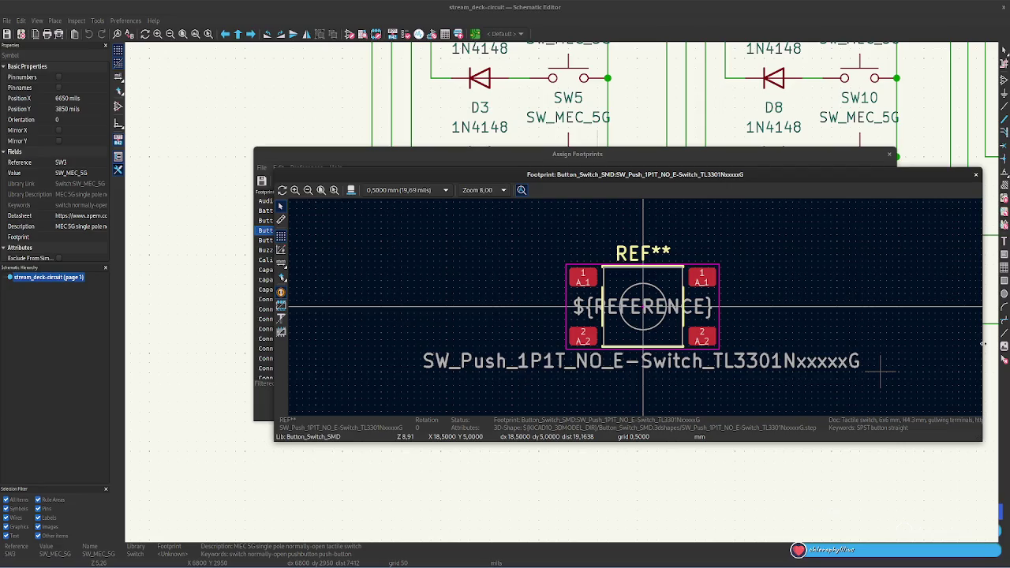
{"action": "left_click", "coordinate": [977, 175]}
{"action": "left_click", "coordinate": [734, 211]}
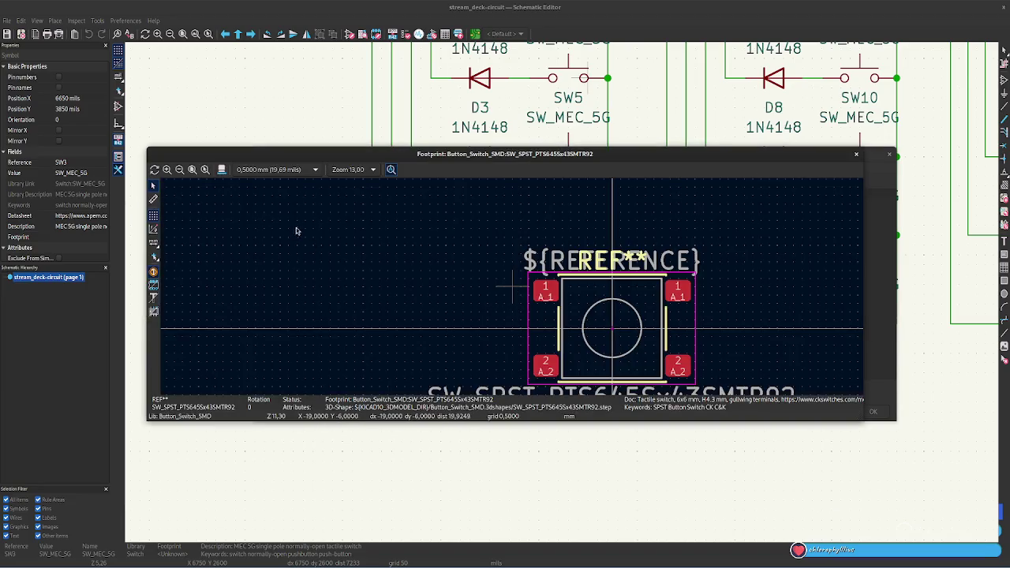
{"action": "left_click", "coordinate": [223, 170]}
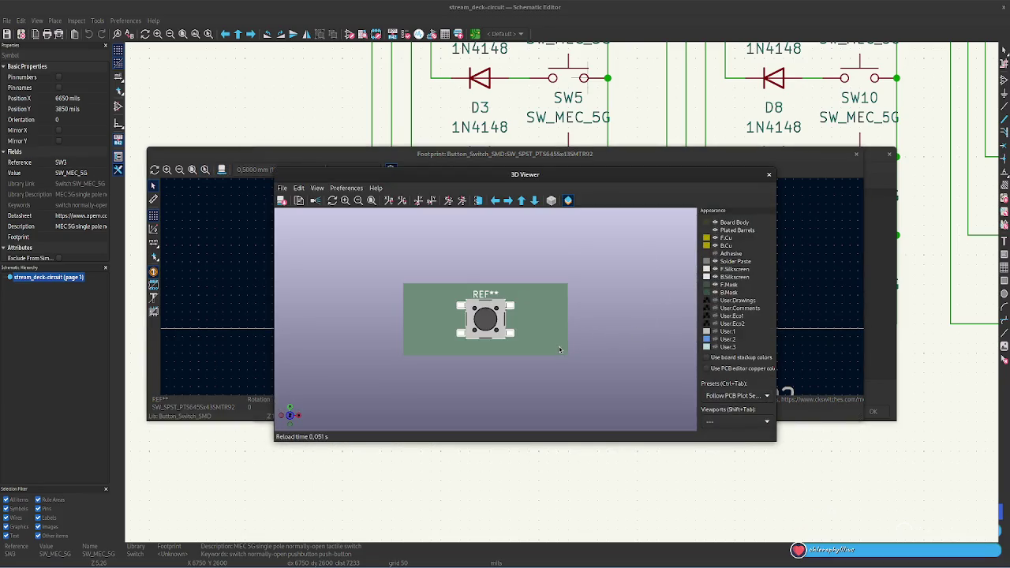
{"action": "left_click", "coordinate": [769, 176]}
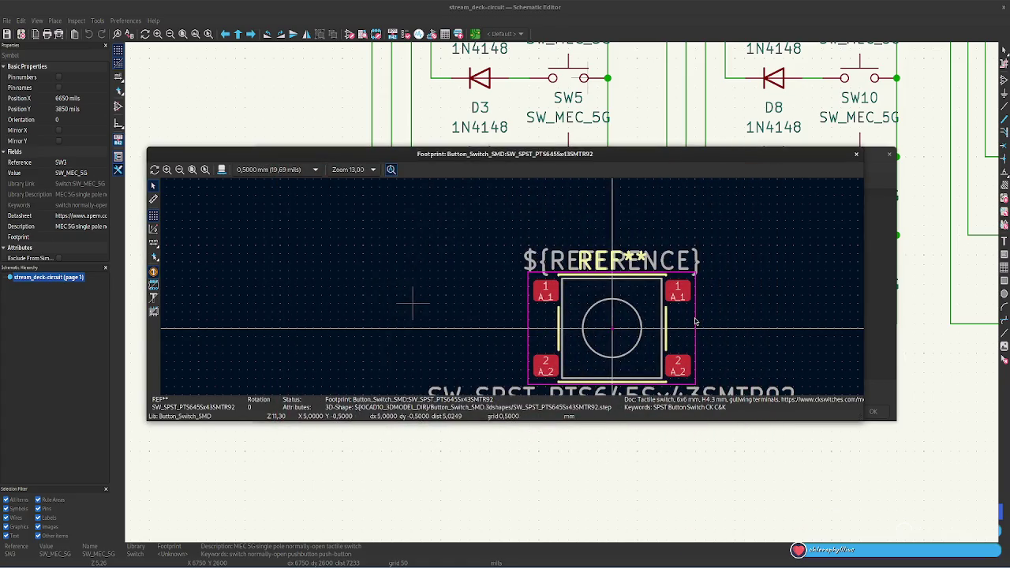
{"action": "left_click", "coordinate": [856, 154]}
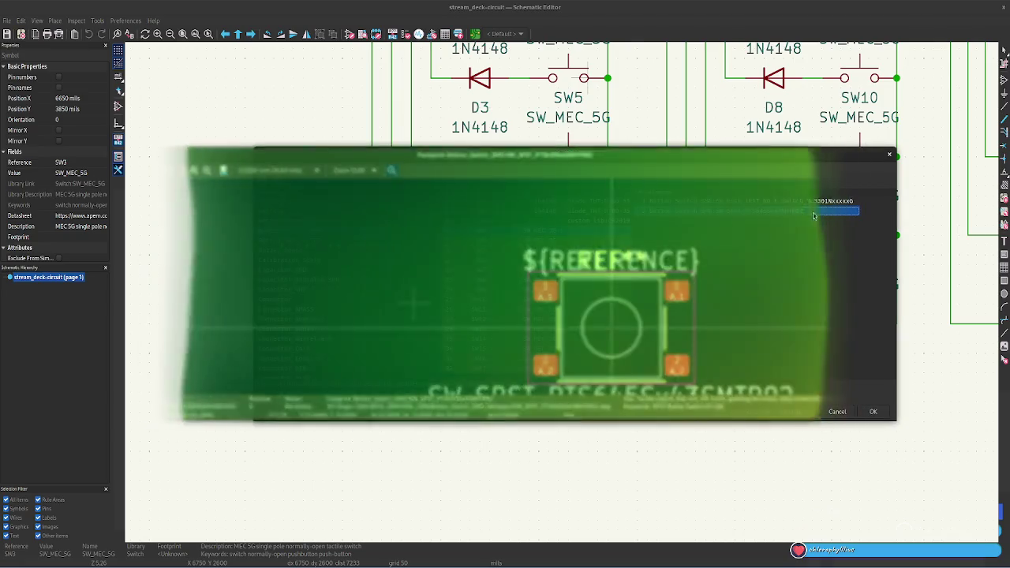
- Assign SW_SPST_PTS645Sx43SMTR92 to switches SW3 through SW8 one by one
{"action": "double_click", "coordinate": [675, 211]}
{"action": "double_click", "coordinate": [667, 211]}
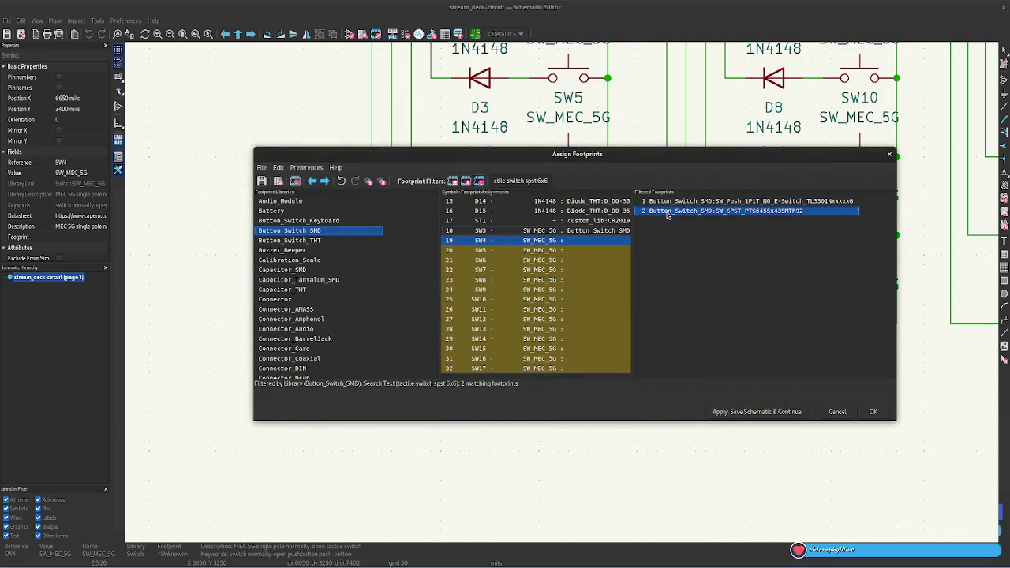
{"action": "double_click", "coordinate": [668, 211]}
{"action": "double_click", "coordinate": [668, 212]}
{"action": "left_click", "coordinate": [667, 211]}
{"action": "double_click", "coordinate": [667, 211]}
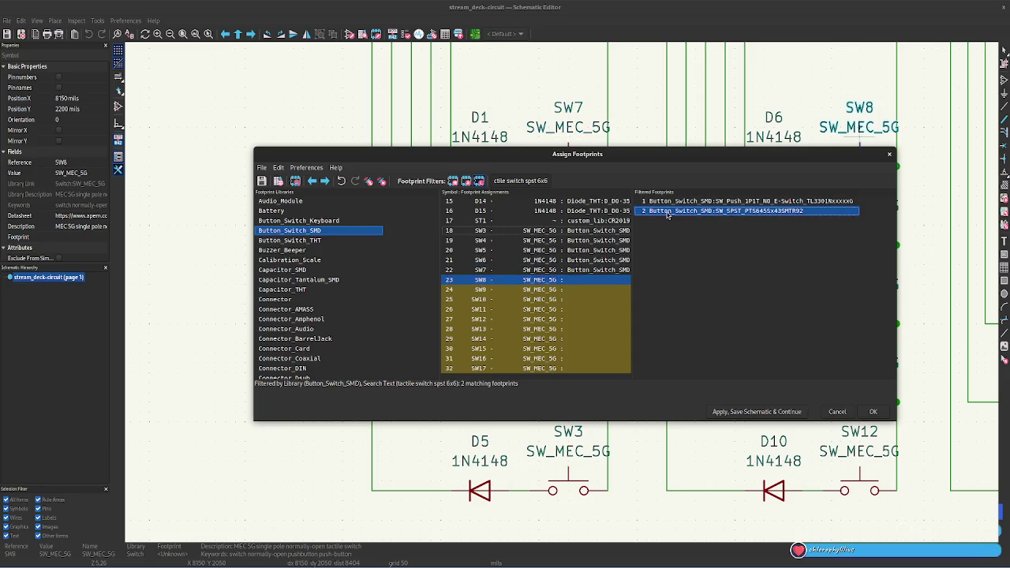
{"action": "double_click", "coordinate": [667, 212]}
- Assign the same footprint to SW9–SW17, apply, save the schematic and close the window
{"action": "left_click", "coordinate": [597, 369], "text": "shift"}
{"action": "left_click", "coordinate": [658, 215]}
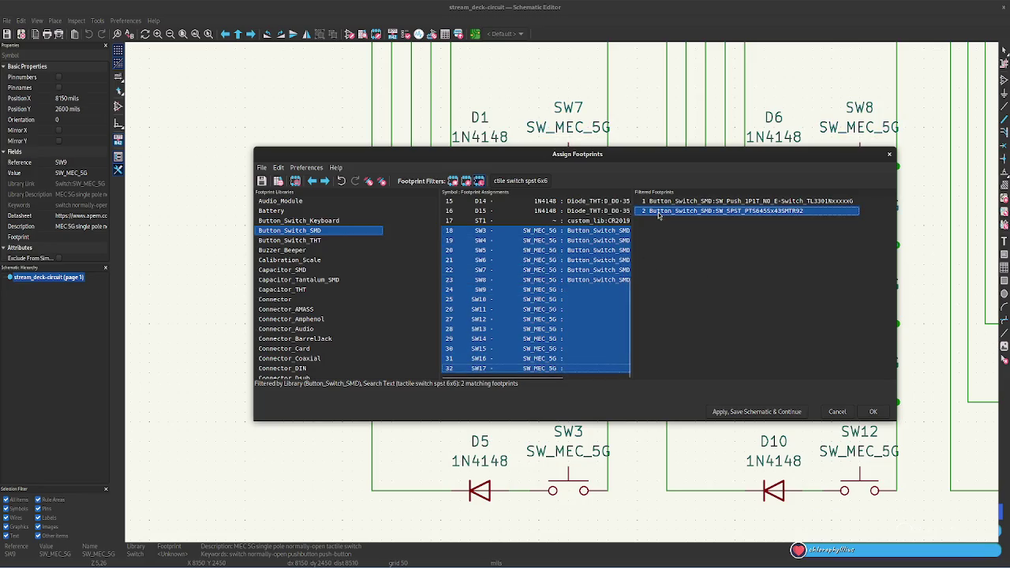
{"action": "double_click", "coordinate": [658, 213]}
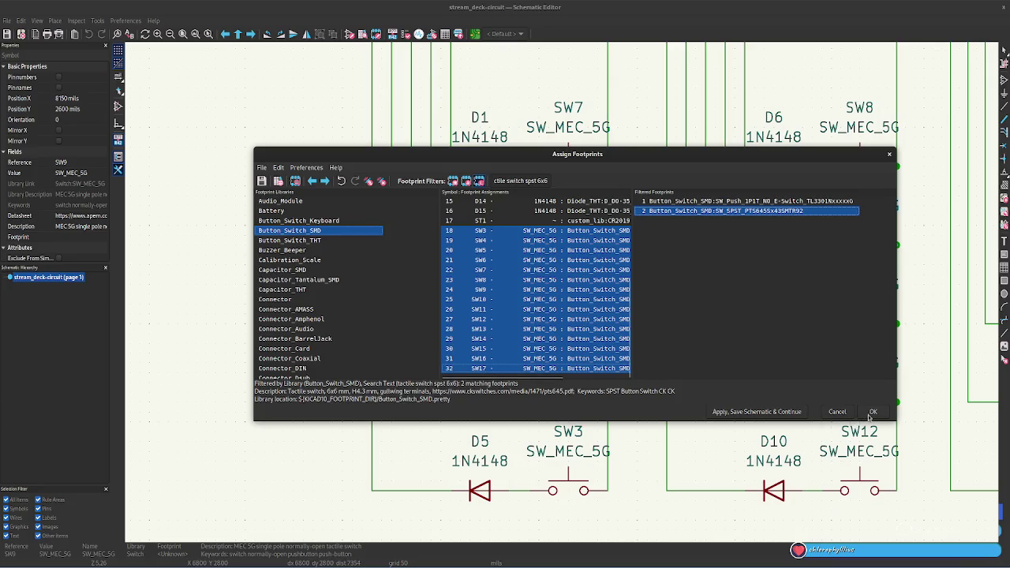
{"action": "left_click", "coordinate": [782, 414]}
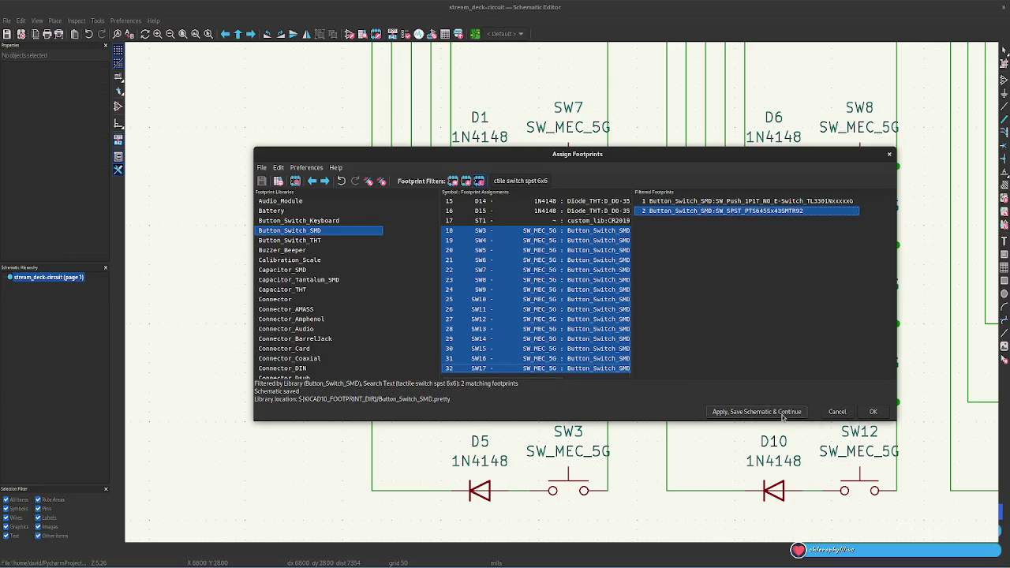
{"action": "left_click", "coordinate": [868, 412]}
{"action": "scroll", "coordinate": [576, 292], "scroll_direction": "down", "scroll_amount": 1}
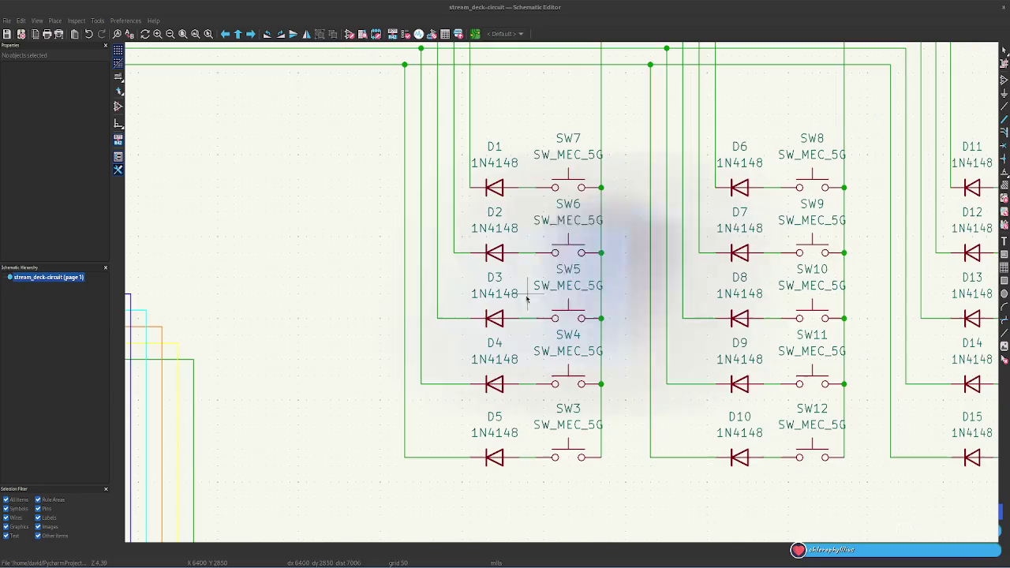
{"action": "key", "text": "Home"}
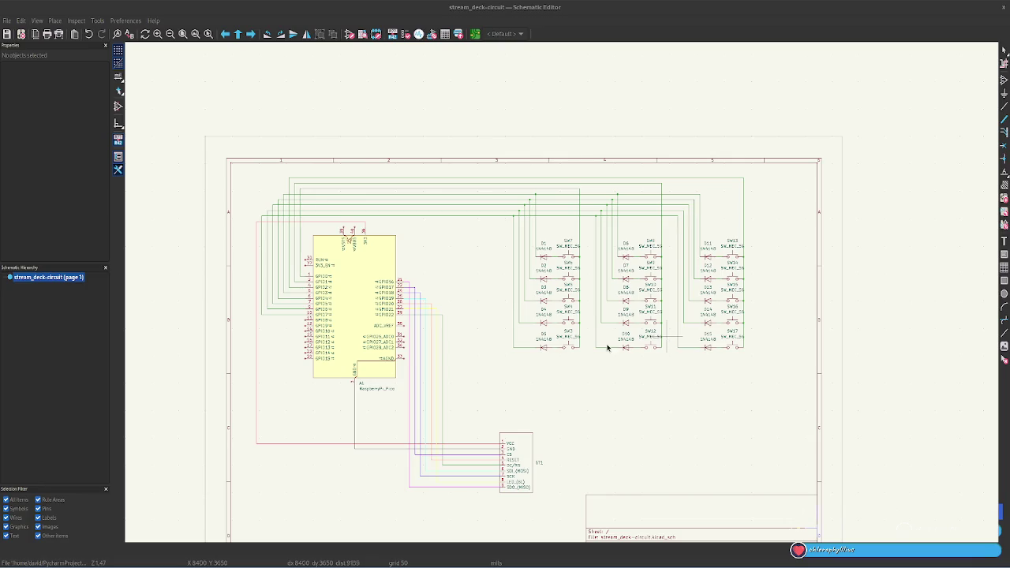
{"action": "scroll", "coordinate": [548, 395], "scroll_direction": "down", "scroll_amount": 1}
{"action": "scroll", "coordinate": [545, 391], "scroll_direction": "down", "scroll_amount": 1}
{"action": "scroll", "coordinate": [599, 359], "scroll_direction": "up", "scroll_amount": 1}
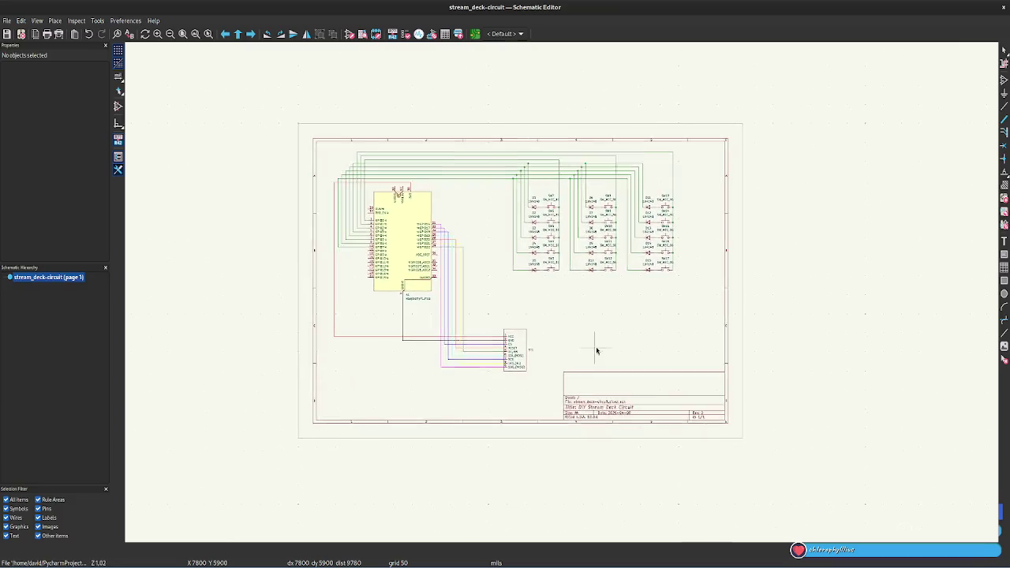
{"action": "scroll", "coordinate": [581, 316], "scroll_direction": "up", "scroll_amount": 1}
{"action": "scroll", "coordinate": [533, 269], "scroll_direction": "down", "scroll_amount": 1}
{"action": "middle_click_drag", "start_coordinate": [533, 269], "coordinate": [536, 280]}
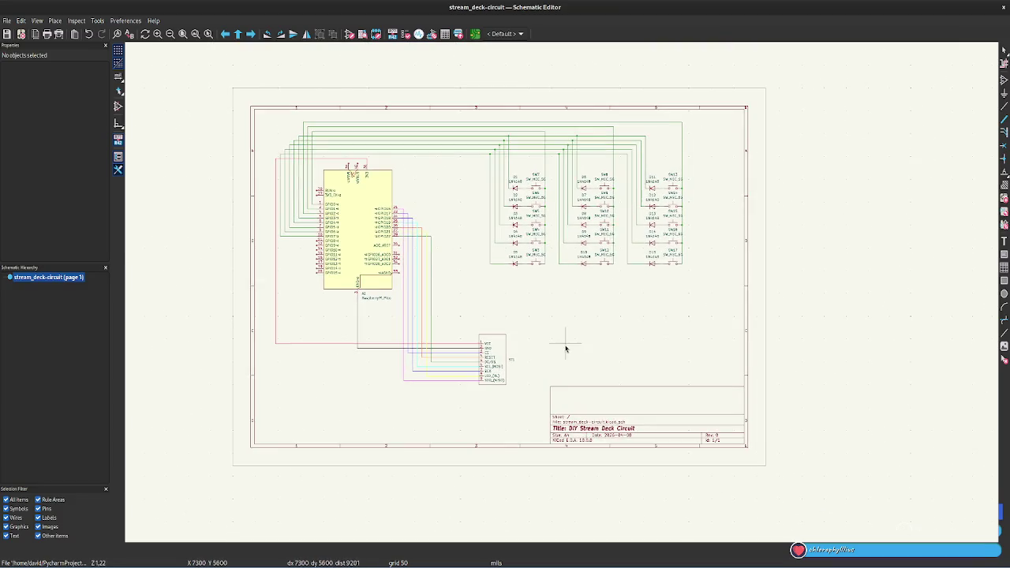
{"action": "left_click", "coordinate": [476, 35]}
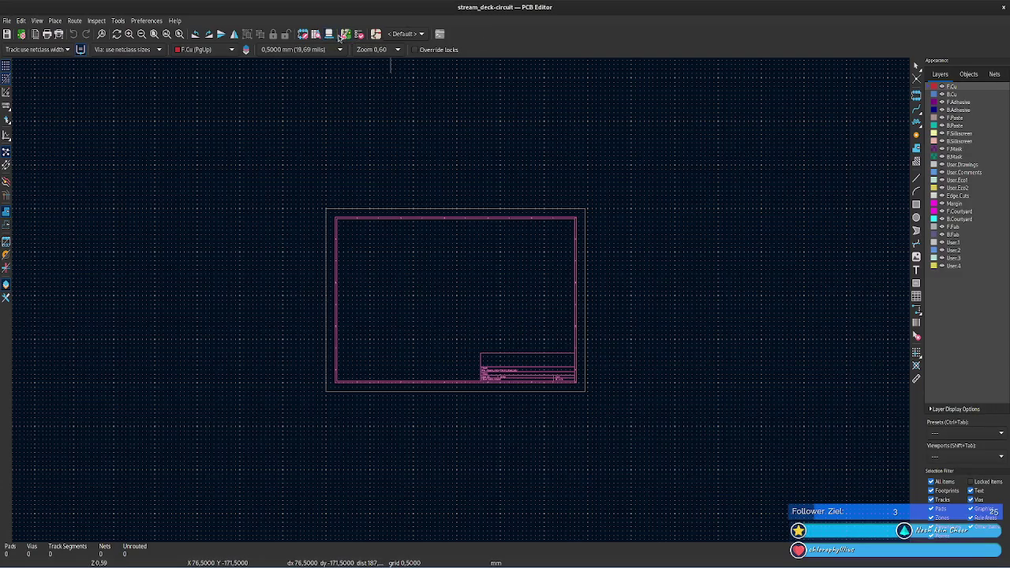
{"action": "key", "text": "alt+Tab"}
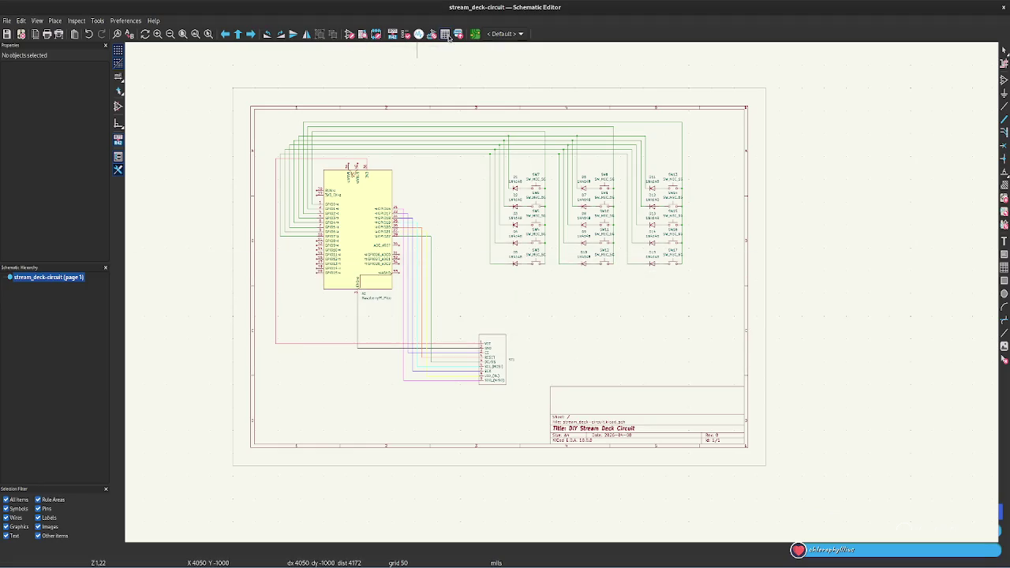
- Run the Electrical Rules Checker, which reports 20 errors and 0 warnings, then dismiss it
{"action": "left_click", "coordinate": [406, 35]}
{"action": "left_click", "coordinate": [606, 310]}
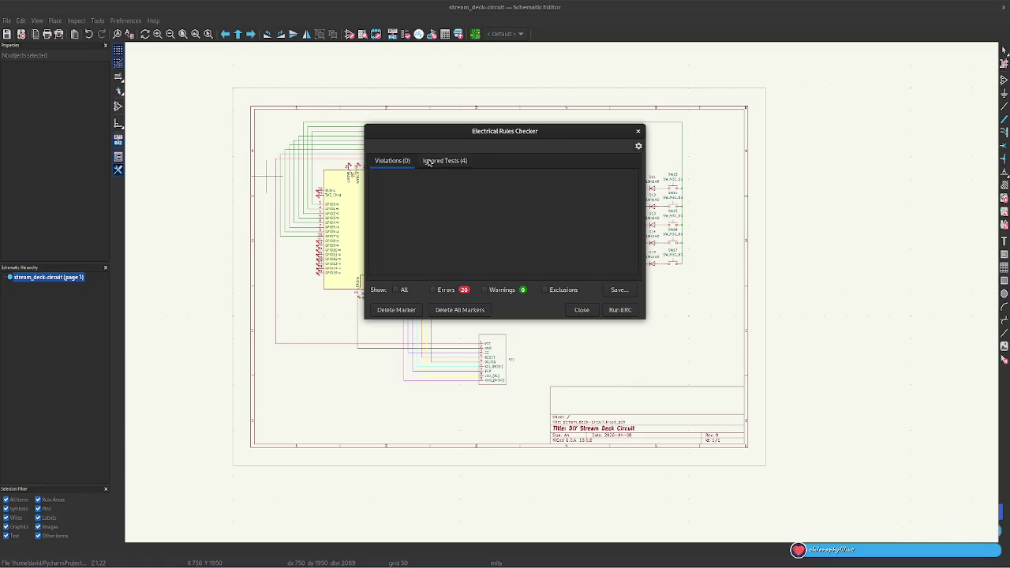
{"action": "left_click", "coordinate": [582, 309]}
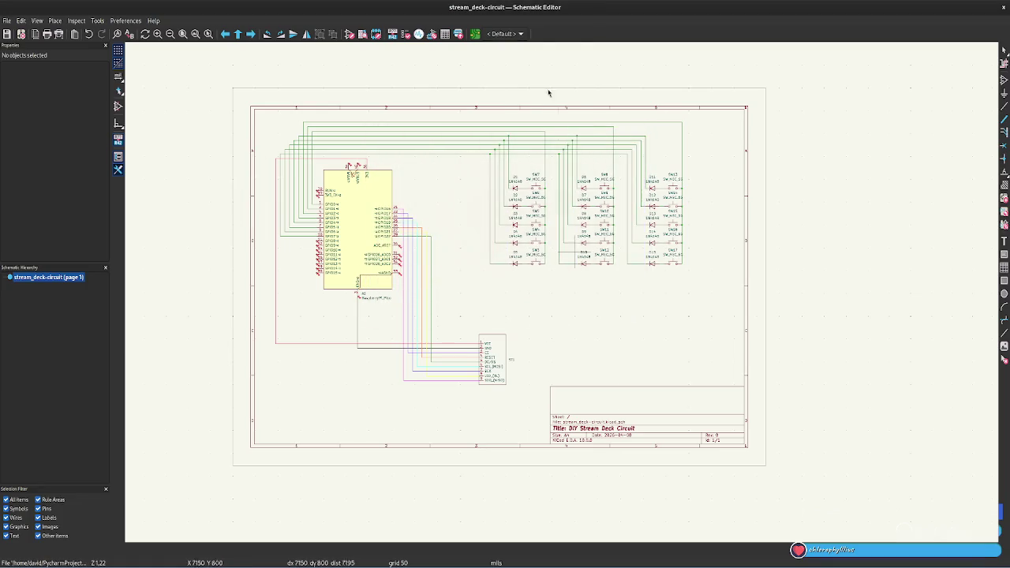
- Switch to the PCB Editor and look around the empty stream_deck-circuit board sheet
{"action": "left_click", "coordinate": [475, 34]}
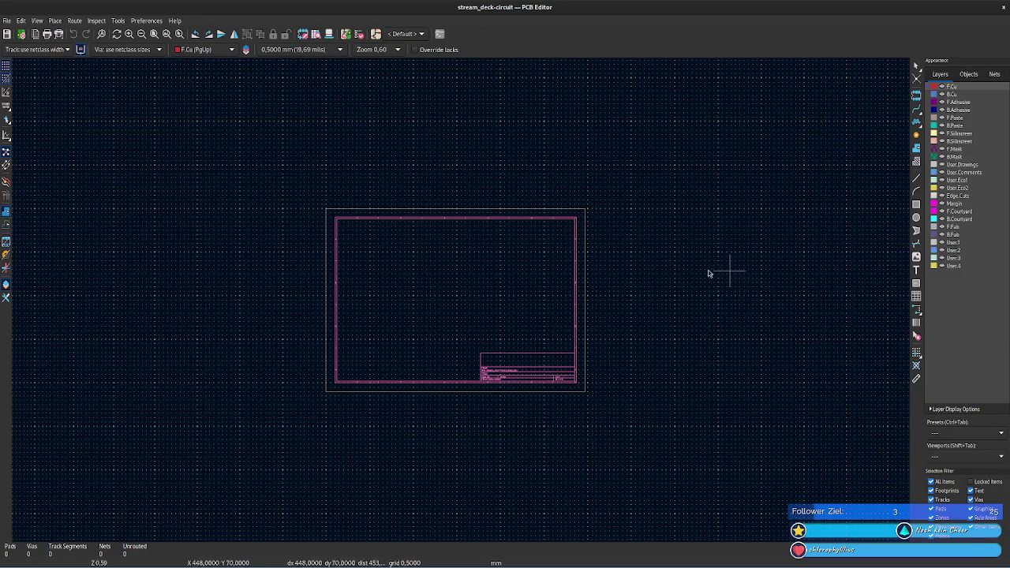
{"action": "scroll", "coordinate": [667, 277], "scroll_direction": "up", "scroll_amount": 2}
{"action": "mouse_move", "coordinate": [668, 277]}
{"action": "middle_mouse_down"}
{"action": "mouse_move", "coordinate": [395, 332]}
{"action": "mouse_move", "coordinate": [575, 282]}
{"action": "mouse_move", "coordinate": [702, 323]}
{"action": "mouse_move", "coordinate": [728, 311]}
{"action": "middle_mouse_up"}
{"action": "scroll", "coordinate": [734, 329], "scroll_direction": "up", "scroll_amount": 1}
{"action": "middle_click_drag", "start_coordinate": [362, 290], "coordinate": [542, 288]}
{"action": "middle_click_drag", "start_coordinate": [604, 282], "coordinate": [703, 285]}
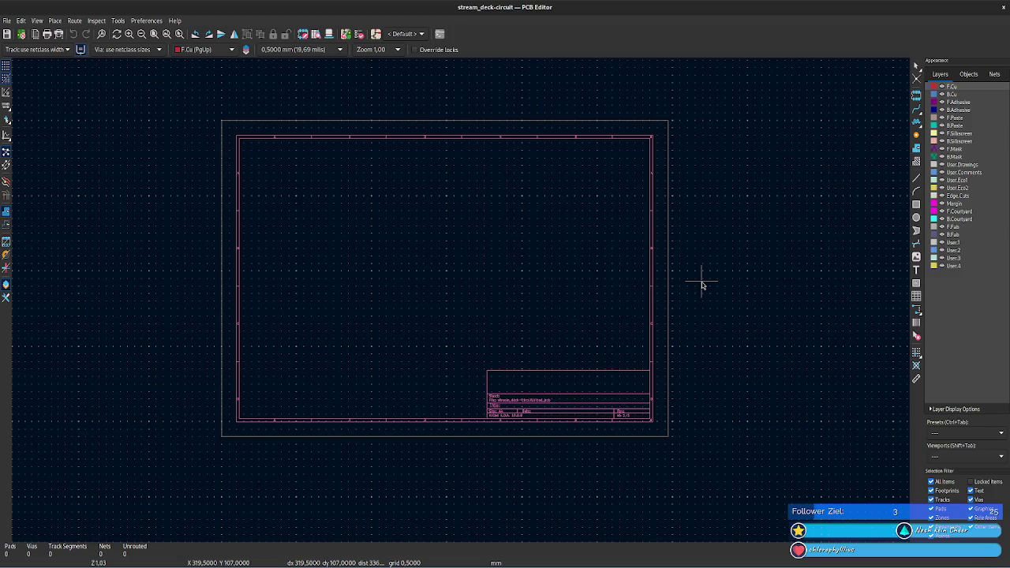
{"action": "scroll", "coordinate": [694, 374], "scroll_direction": "up", "scroll_amount": 1}
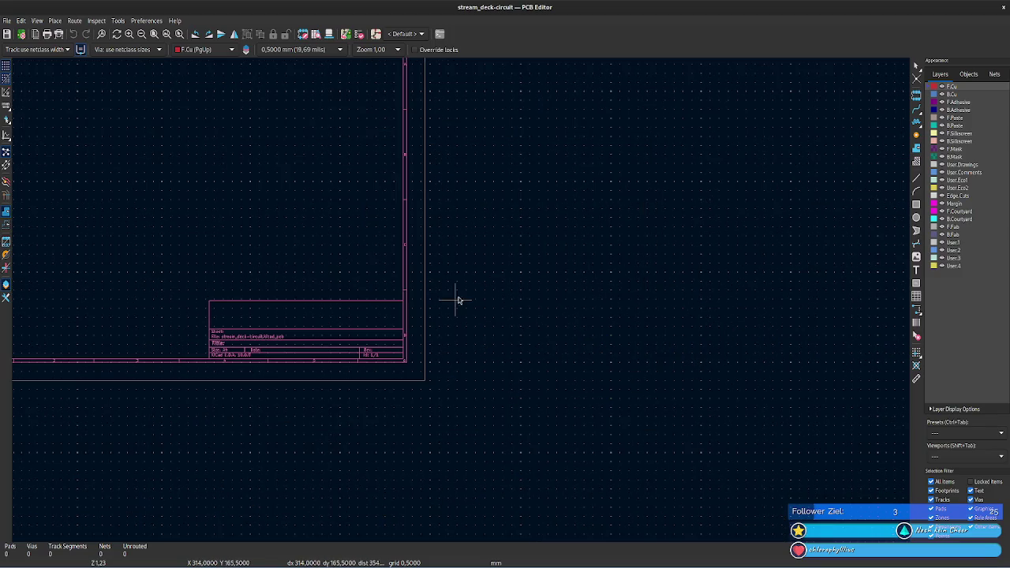
{"action": "mouse_move", "coordinate": [463, 254]}
{"action": "middle_mouse_down"}
{"action": "mouse_move", "coordinate": [778, 419]}
{"action": "mouse_move", "coordinate": [740, 355]}
{"action": "middle_mouse_up"}
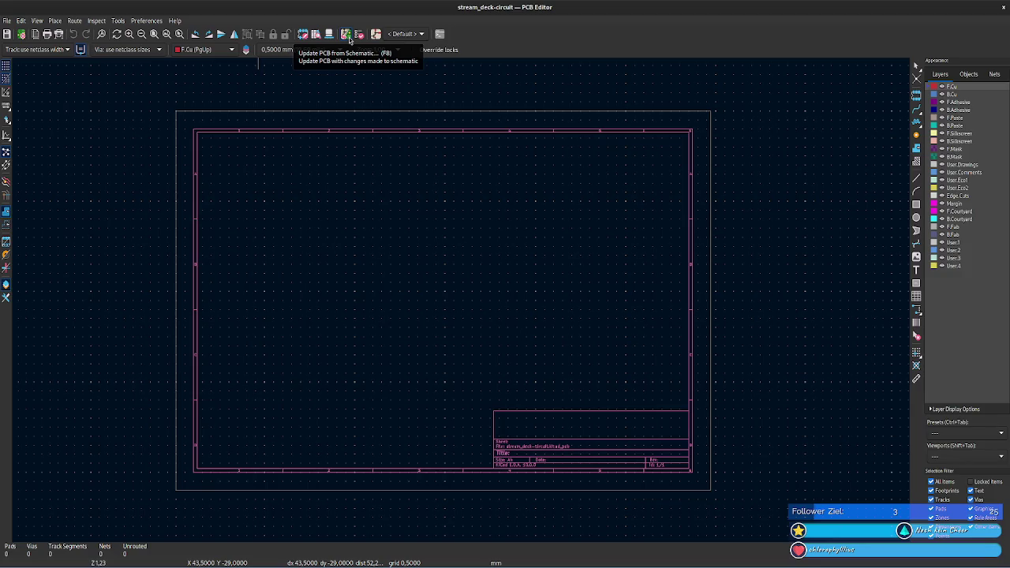
- Run Update PCB from Schematic and apply the footprint changes to the board
{"action": "left_click", "coordinate": [350, 40]}
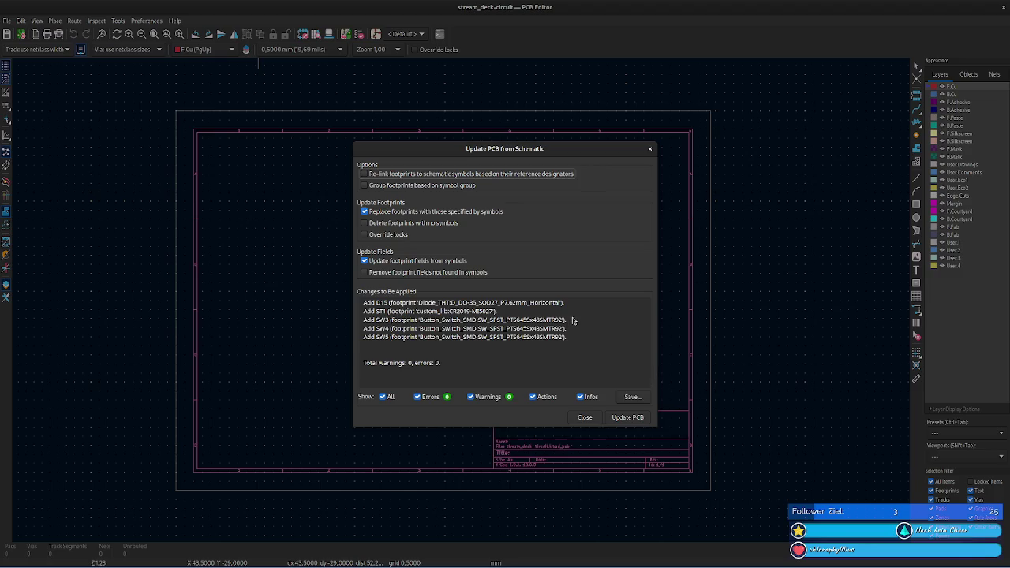
{"action": "left_click", "coordinate": [629, 418]}
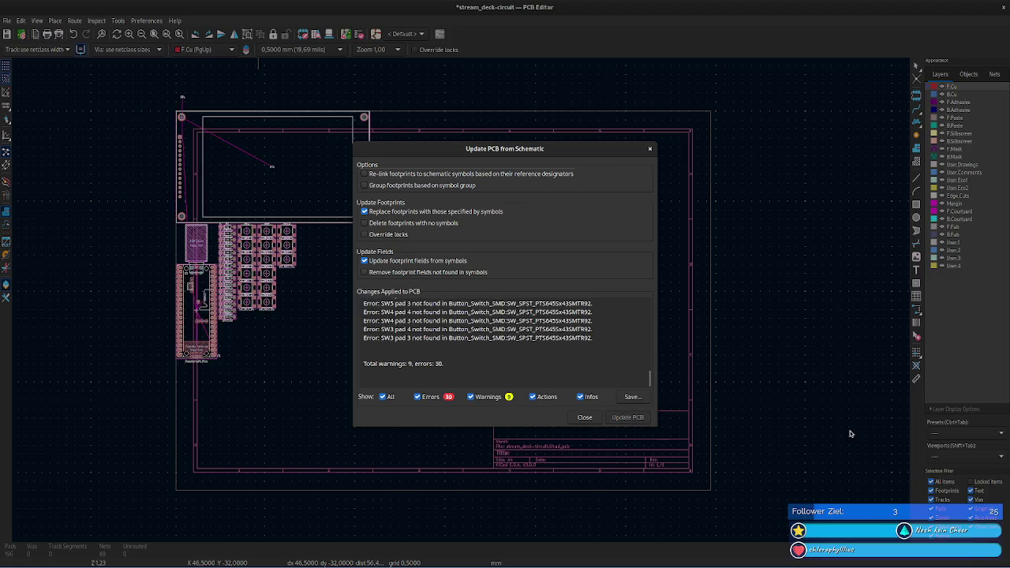
{"action": "scroll", "coordinate": [471, 358], "scroll_direction": "up", "scroll_amount": 3}
{"action": "scroll", "coordinate": [472, 357], "scroll_direction": "up", "scroll_amount": 3}
{"action": "scroll", "coordinate": [472, 355], "scroll_direction": "up", "scroll_amount": 5}
{"action": "scroll", "coordinate": [471, 353], "scroll_direction": "up", "scroll_amount": 3}
{"action": "scroll", "coordinate": [472, 354], "scroll_direction": "up", "scroll_amount": 3}
{"action": "scroll", "coordinate": [472, 354], "scroll_direction": "up", "scroll_amount": 3}
{"action": "scroll", "coordinate": [472, 355], "scroll_direction": "up", "scroll_amount": 3}
{"action": "scroll", "coordinate": [472, 355], "scroll_direction": "up", "scroll_amount": 3}
{"action": "scroll", "coordinate": [471, 354], "scroll_direction": "up", "scroll_amount": 3}
{"action": "scroll", "coordinate": [472, 355], "scroll_direction": "up", "scroll_amount": 3}
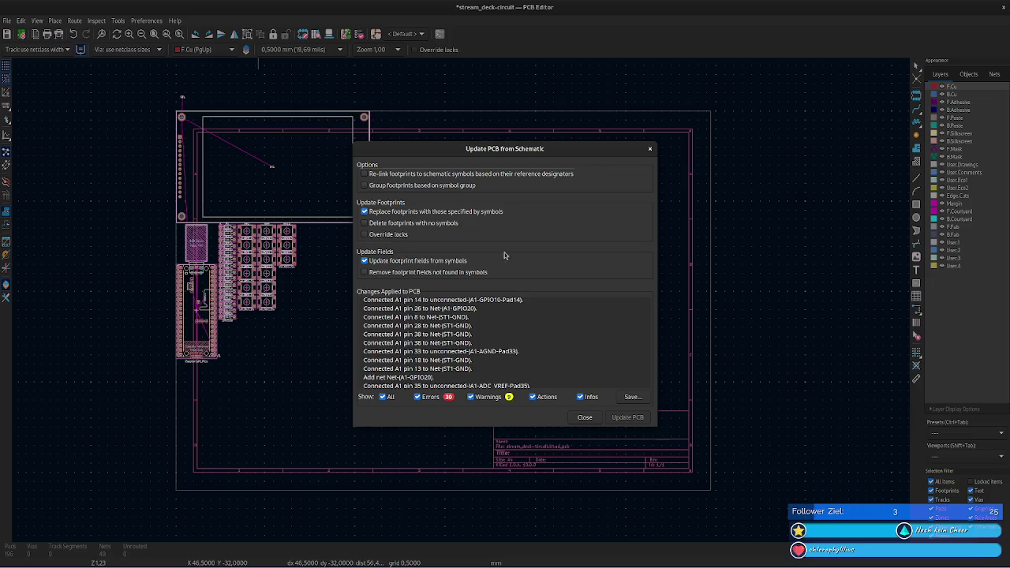
{"action": "scroll", "coordinate": [537, 329], "scroll_direction": "up", "scroll_amount": 3}
{"action": "scroll", "coordinate": [537, 328], "scroll_direction": "up", "scroll_amount": 3}
{"action": "scroll", "coordinate": [537, 328], "scroll_direction": "down", "scroll_amount": 2}
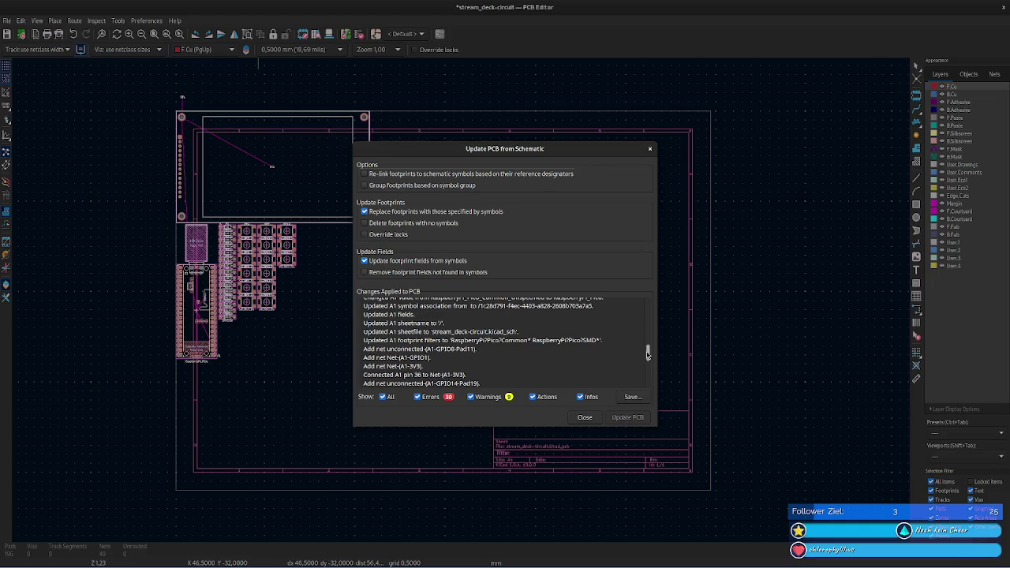
- Review the update log, close it, and place the imported footprint group inside the sheet frame
{"action": "scroll", "coordinate": [614, 350], "scroll_direction": "up", "scroll_amount": 3}
{"action": "scroll", "coordinate": [612, 351], "scroll_direction": "up", "scroll_amount": 3}
{"action": "scroll", "coordinate": [568, 343], "scroll_direction": "up", "scroll_amount": 3}
{"action": "scroll", "coordinate": [505, 331], "scroll_direction": "up", "scroll_amount": 2}
{"action": "scroll", "coordinate": [450, 320], "scroll_direction": "up", "scroll_amount": 3}
{"action": "scroll", "coordinate": [421, 311], "scroll_direction": "up", "scroll_amount": 3}
{"action": "scroll", "coordinate": [421, 311], "scroll_direction": "up", "scroll_amount": 2}
{"action": "left_click_drag", "start_coordinate": [650, 339], "coordinate": [646, 305]}
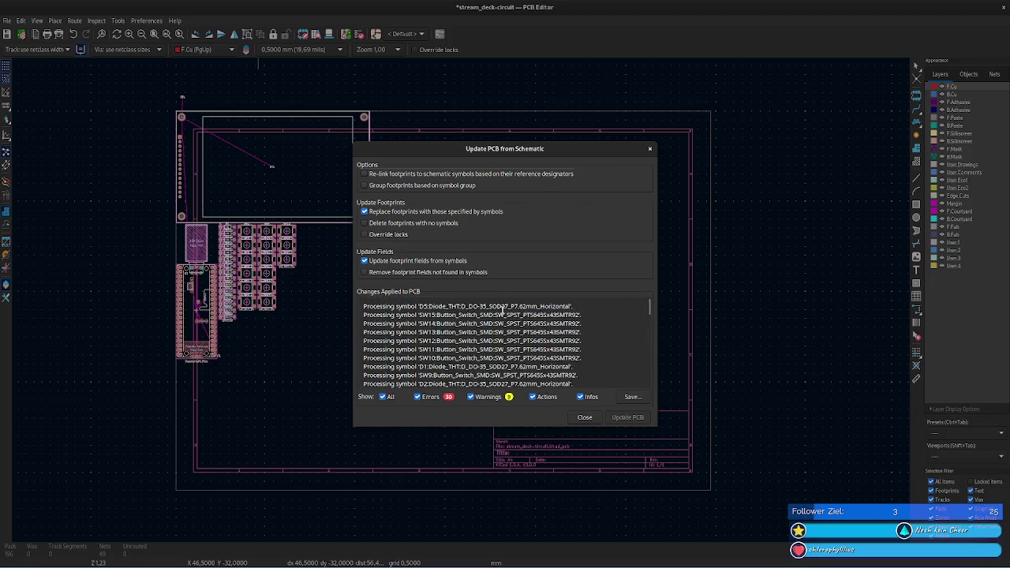
{"action": "scroll", "coordinate": [475, 320], "scroll_direction": "down", "scroll_amount": 2}
{"action": "scroll", "coordinate": [474, 320], "scroll_direction": "down", "scroll_amount": 3}
{"action": "scroll", "coordinate": [472, 319], "scroll_direction": "down", "scroll_amount": 3}
{"action": "scroll", "coordinate": [481, 321], "scroll_direction": "down", "scroll_amount": 2}
{"action": "scroll", "coordinate": [492, 324], "scroll_direction": "down", "scroll_amount": 2}
{"action": "scroll", "coordinate": [491, 330], "scroll_direction": "down", "scroll_amount": 2}
{"action": "scroll", "coordinate": [540, 344], "scroll_direction": "down", "scroll_amount": 2}
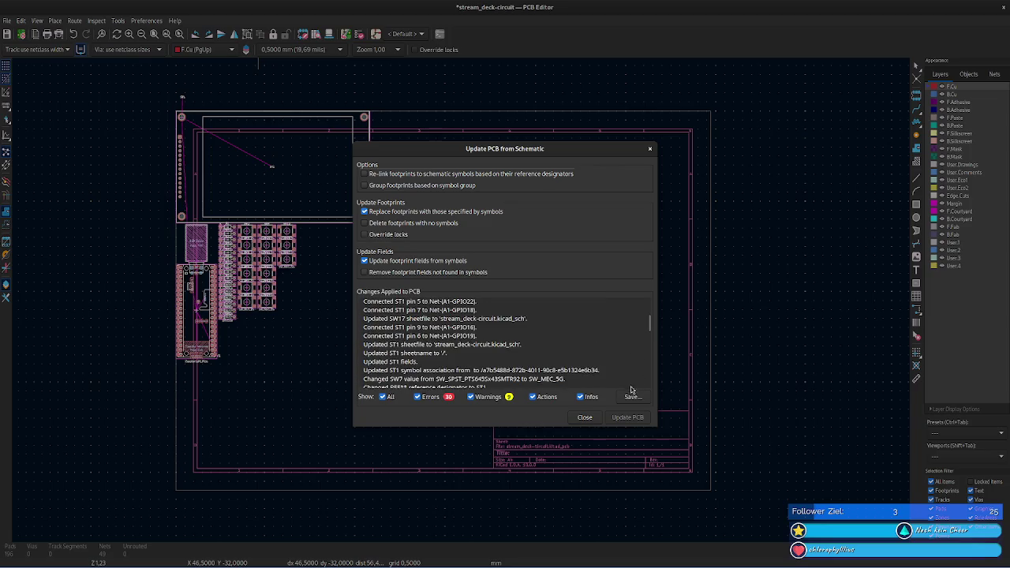
{"action": "left_click", "coordinate": [585, 416]}
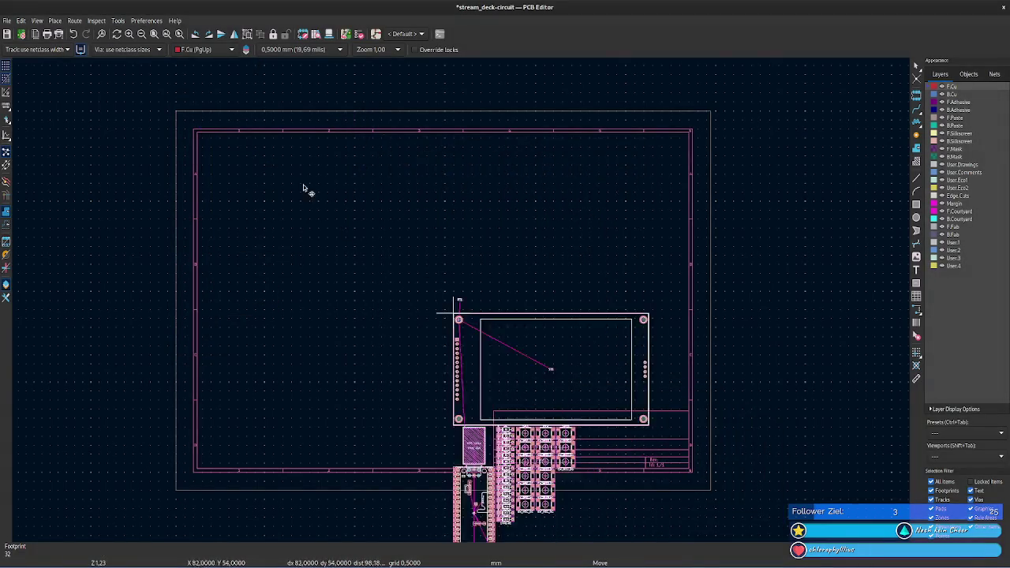
{"action": "left_click", "coordinate": [323, 163]}
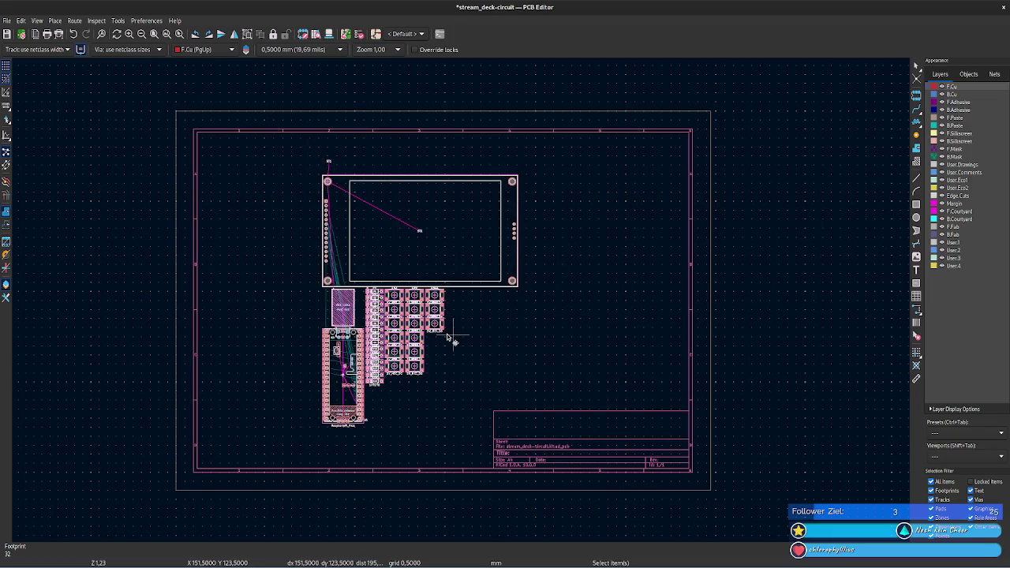
- Zoom in and move the whole footprint group slightly up-left
{"action": "scroll", "coordinate": [447, 337], "scroll_direction": "up", "scroll_amount": 1}
{"action": "scroll", "coordinate": [454, 316], "scroll_direction": "up", "scroll_amount": 1}
{"action": "scroll", "coordinate": [481, 319], "scroll_direction": "up", "scroll_amount": 1}
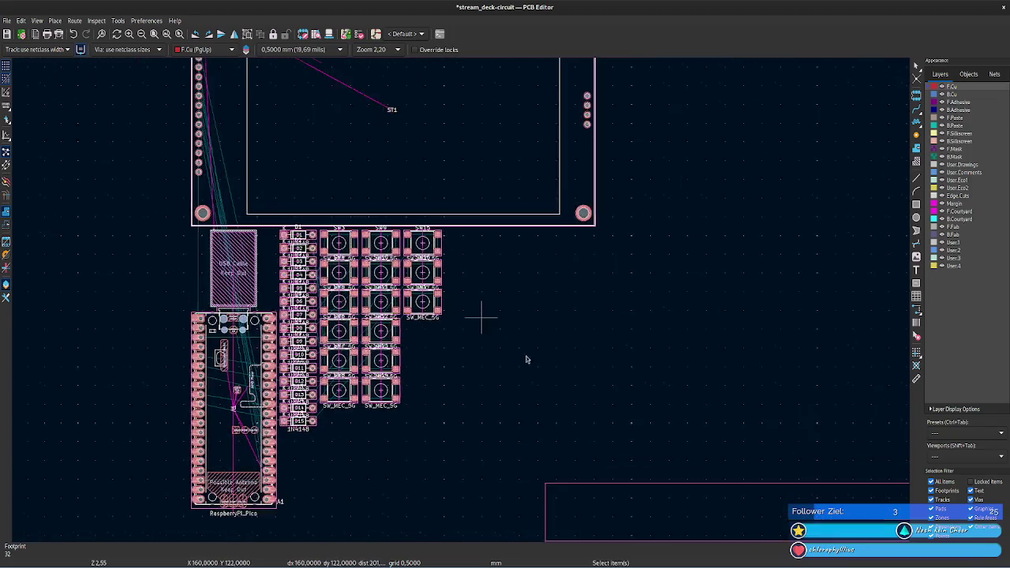
{"action": "scroll", "coordinate": [526, 360], "scroll_direction": "left", "scroll_amount": 1, "text": "ctrl"}
{"action": "scroll", "coordinate": [541, 361], "scroll_direction": "down", "scroll_amount": 1}
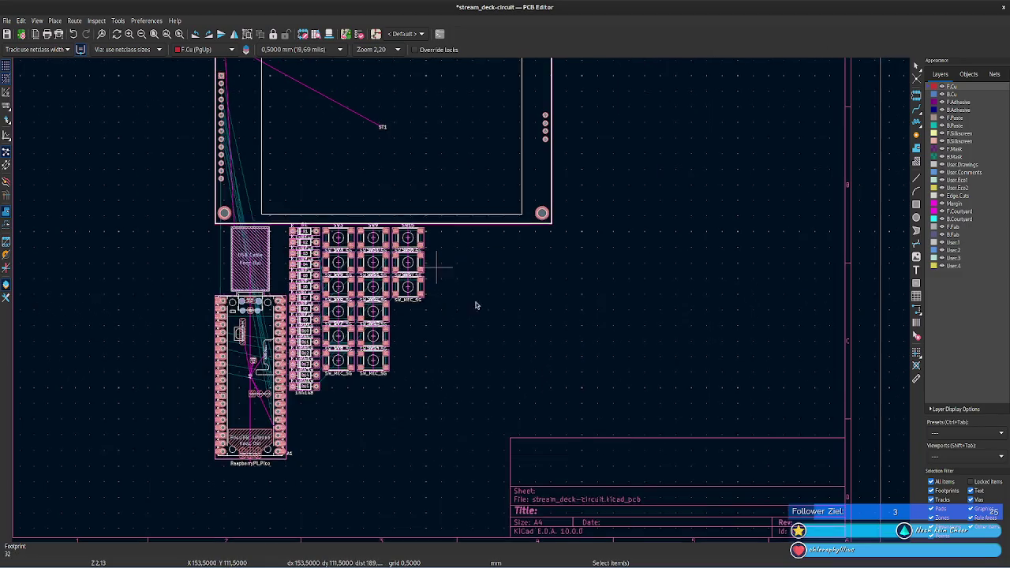
{"action": "scroll", "coordinate": [476, 306], "scroll_direction": "up", "scroll_amount": 2}
{"action": "scroll", "coordinate": [476, 305], "scroll_direction": "left", "scroll_amount": 3}
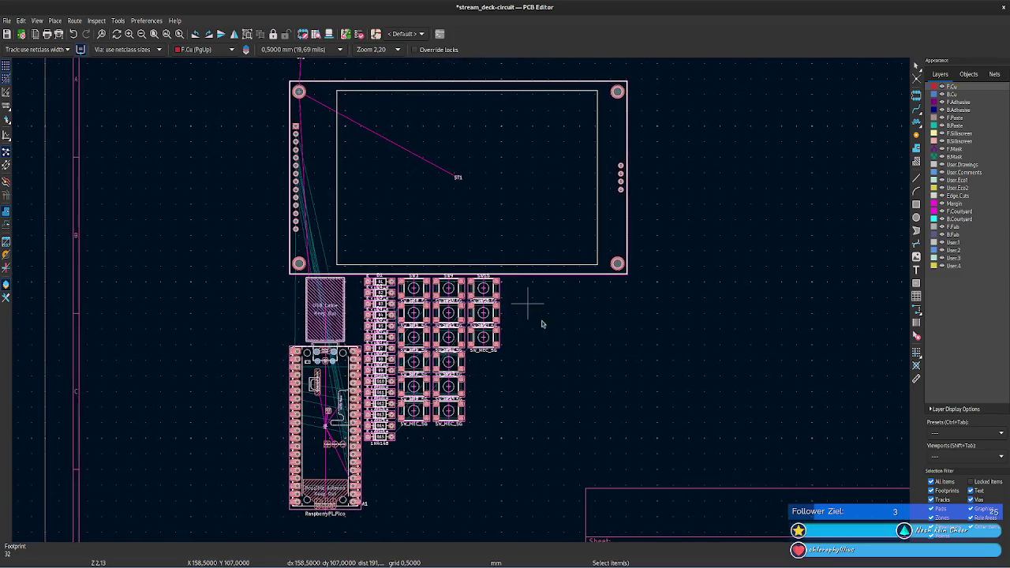
{"action": "scroll", "coordinate": [541, 324], "scroll_direction": "up", "scroll_amount": 1}
{"action": "scroll", "coordinate": [541, 323], "scroll_direction": "left", "scroll_amount": 1}
{"action": "key", "text": "m"}
{"action": "left_click", "coordinate": [325, 389]}
- Move the RaspberryPi_Pico left of the display and shift the LCD footprint up-right
{"action": "left_click", "coordinate": [340, 407]}
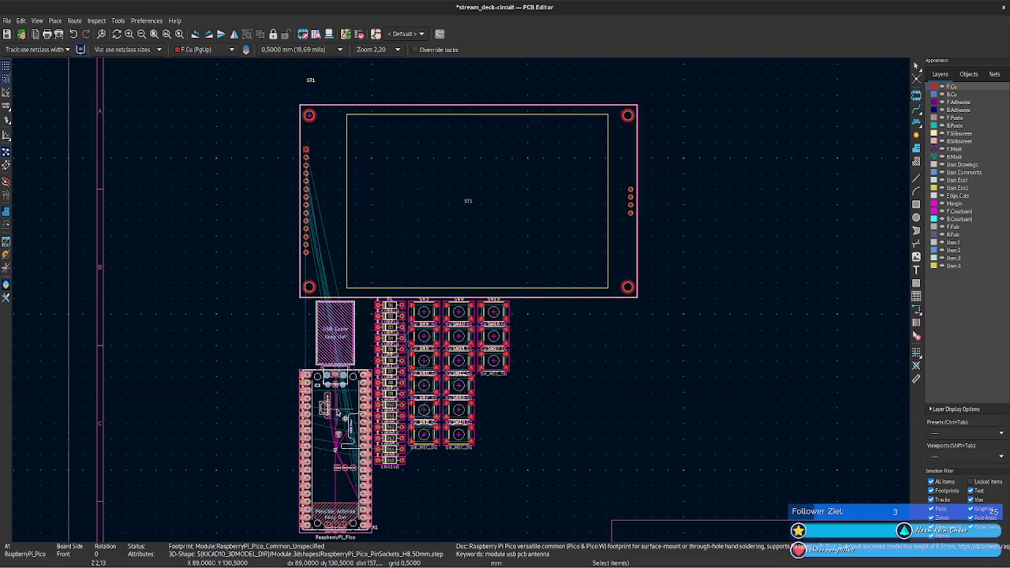
{"action": "key", "text": "m"}
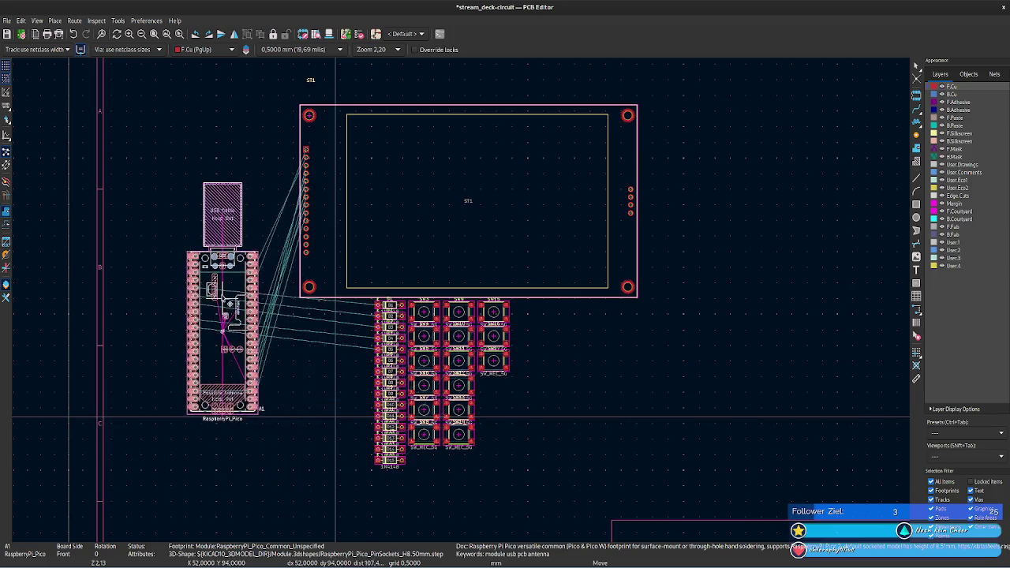
{"action": "left_click", "coordinate": [332, 317]}
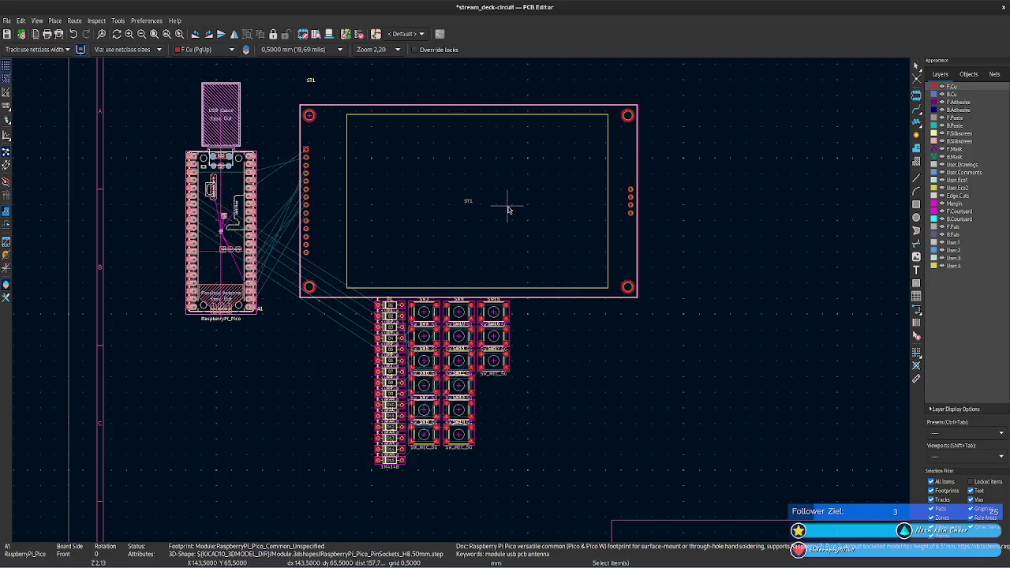
{"action": "key", "text": "m"}
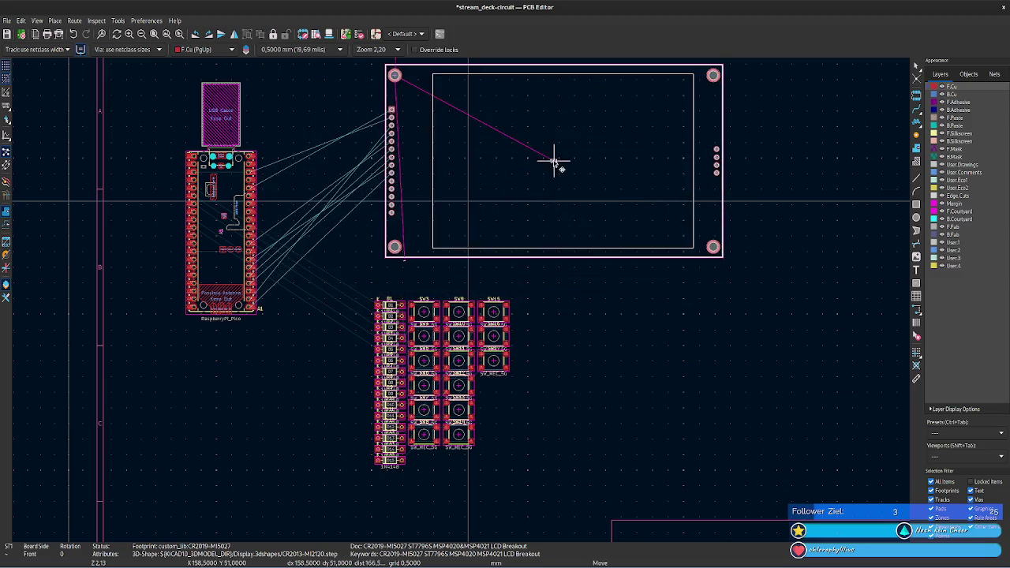
{"action": "left_click", "coordinate": [544, 172]}
- Pan the view and box-select the key-switch and diode footprints
{"action": "scroll", "coordinate": [621, 316], "scroll_direction": "down", "scroll_amount": 2}
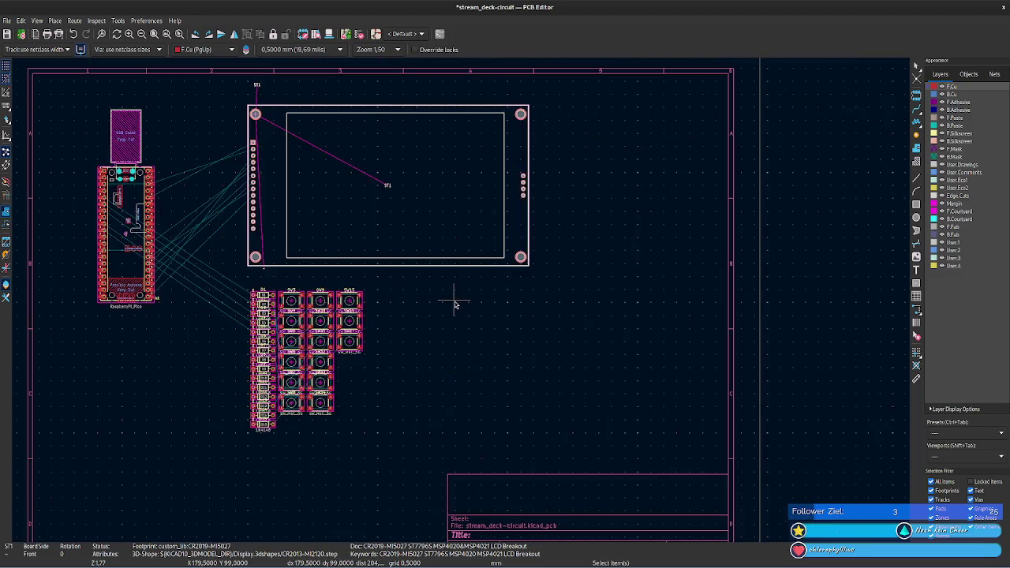
{"action": "middle_click_drag", "start_coordinate": [455, 276], "coordinate": [505, 287]}
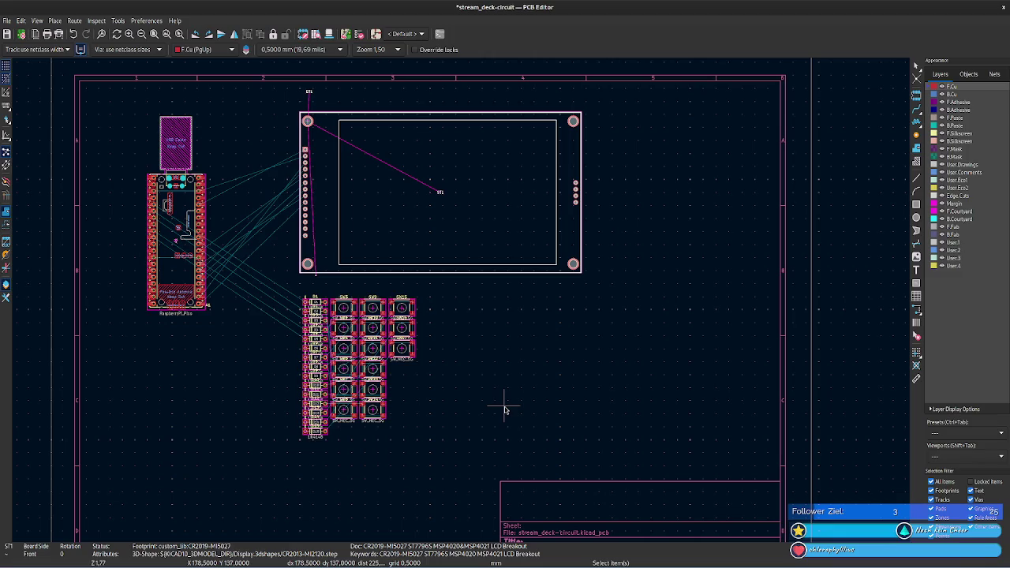
{"action": "mouse_move", "coordinate": [459, 447]}
{"action": "left_mouse_down"}
{"action": "mouse_move", "coordinate": [284, 292]}
{"action": "mouse_move", "coordinate": [418, 387]}
{"action": "left_mouse_up"}
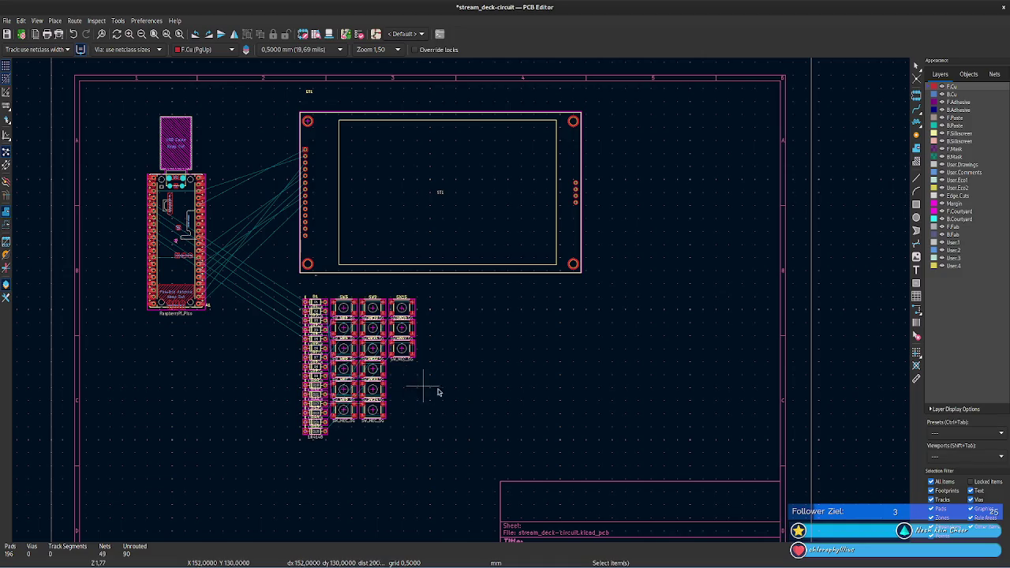
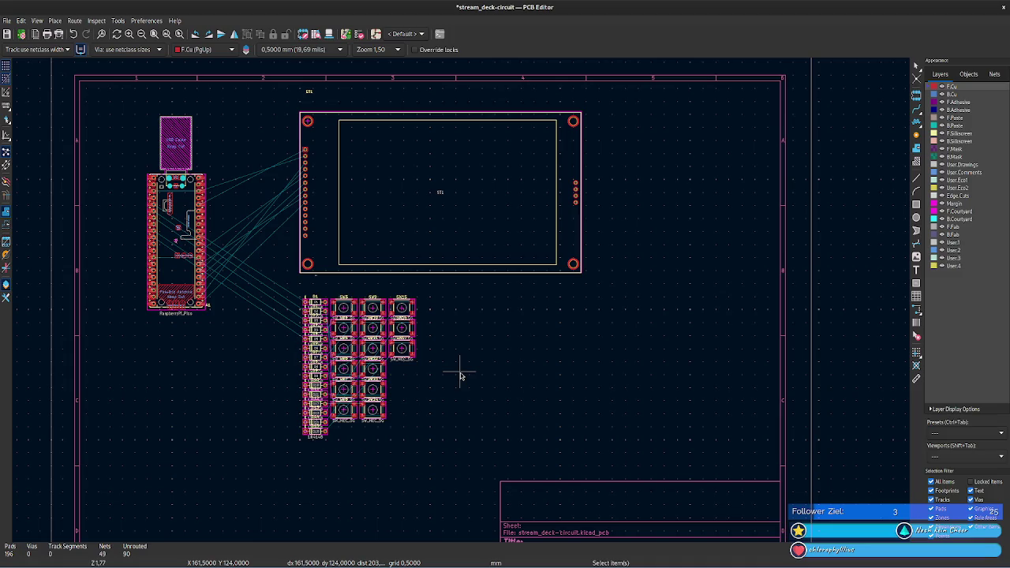
- Pan the board, then inspect Board Setup's physical stackup and board finish pages
{"action": "middle_click_drag", "start_coordinate": [461, 377], "coordinate": [515, 417]}
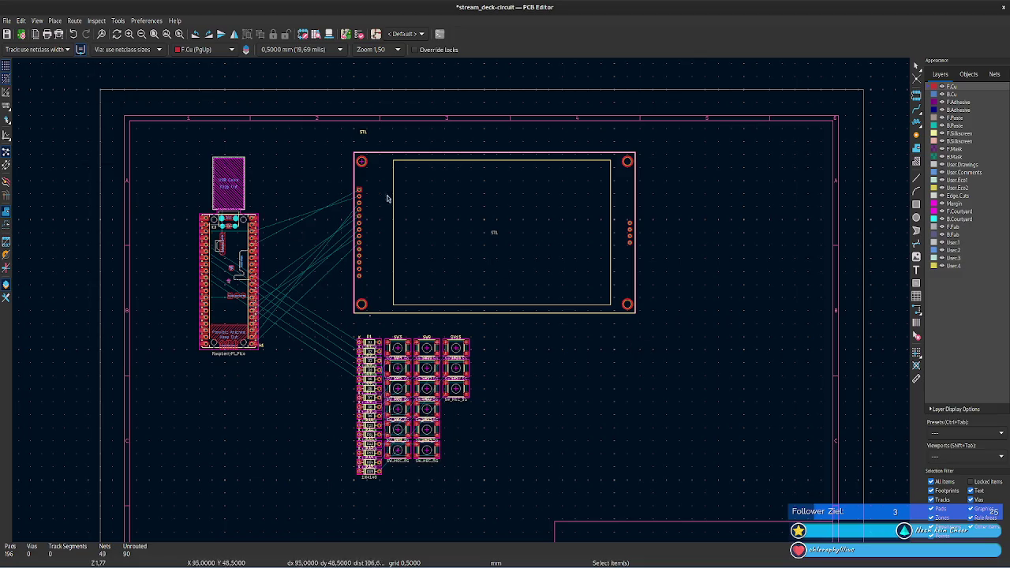
{"action": "left_click", "coordinate": [302, 35]}
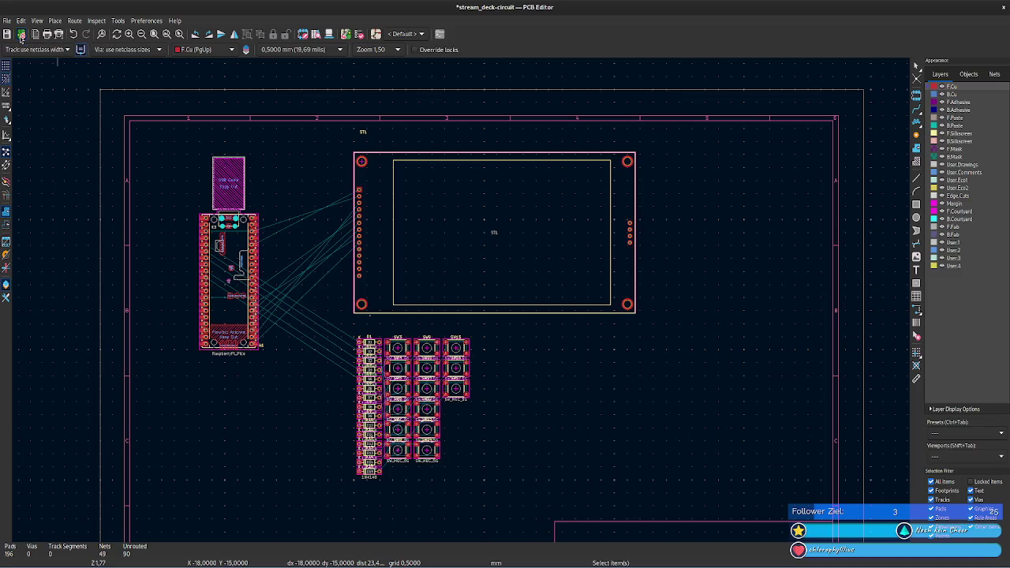
{"action": "left_click", "coordinate": [22, 35]}
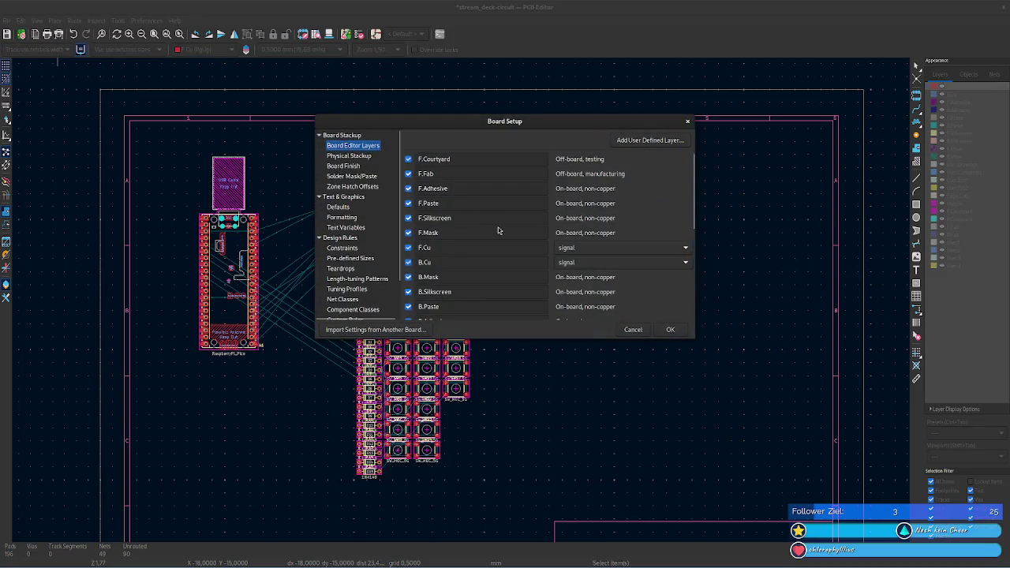
{"action": "scroll", "coordinate": [498, 231], "scroll_direction": "down", "scroll_amount": 1}
{"action": "scroll", "coordinate": [490, 231], "scroll_direction": "down", "scroll_amount": 1}
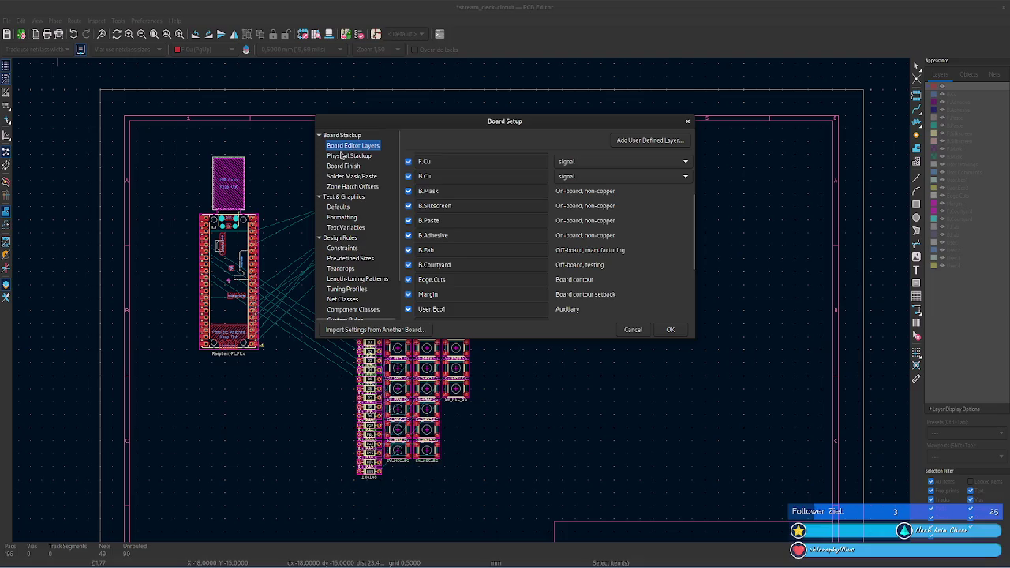
{"action": "left_click", "coordinate": [341, 156]}
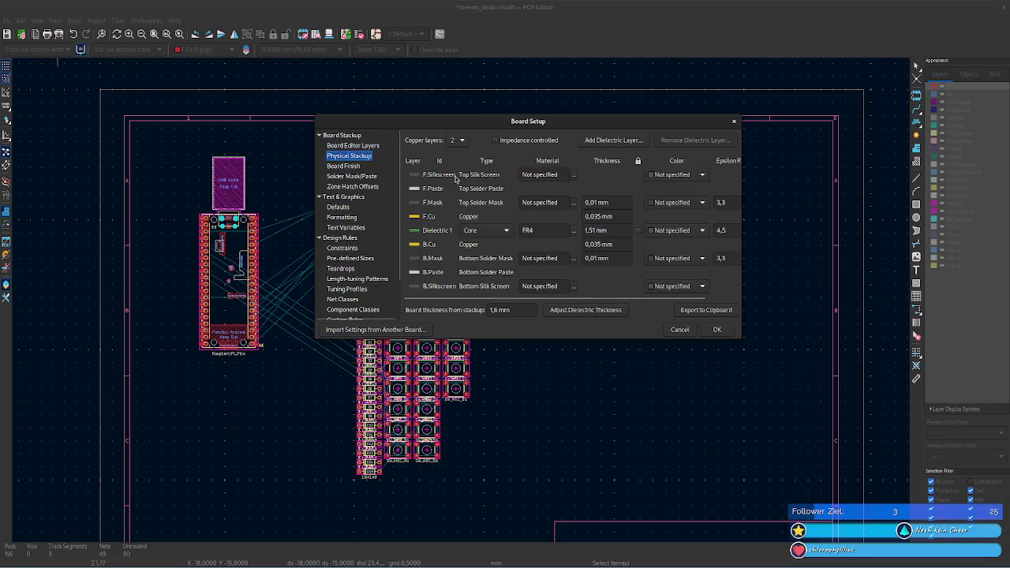
{"action": "left_click", "coordinate": [347, 166]}
{"action": "left_click", "coordinate": [356, 158]}
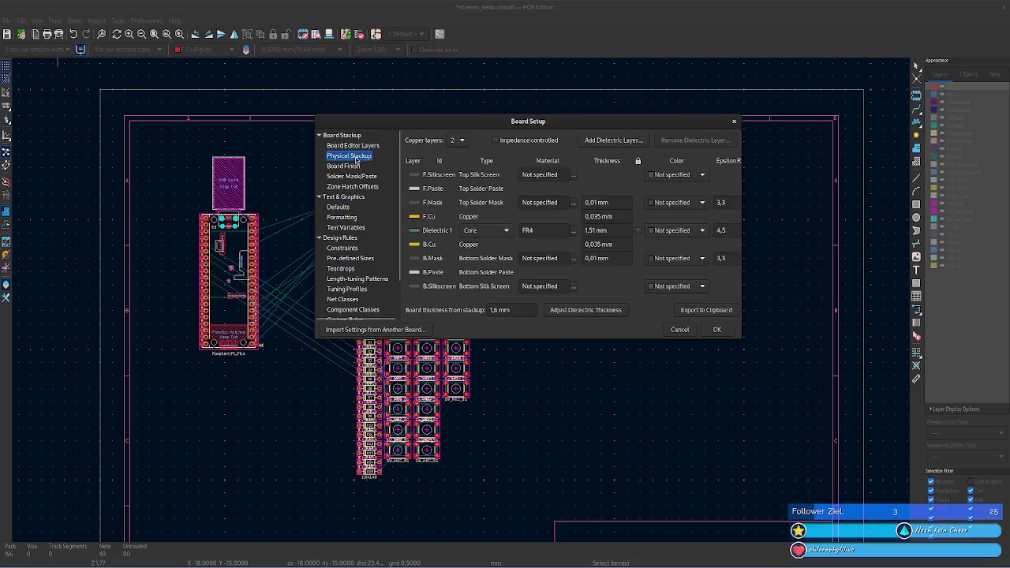
{"action": "mouse_move", "coordinate": [465, 299]}
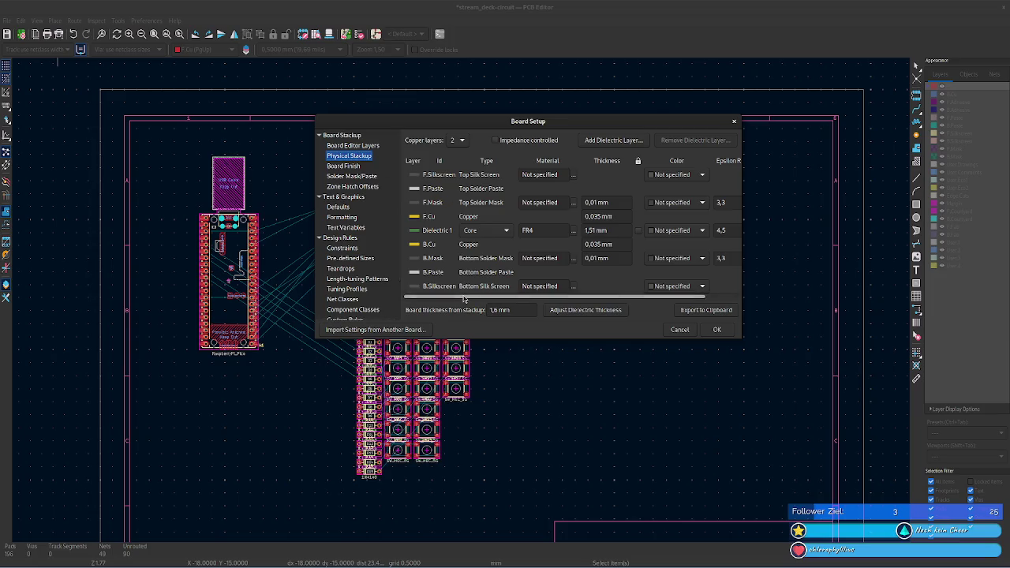
{"action": "left_click_drag", "start_coordinate": [464, 298], "coordinate": [570, 298]}
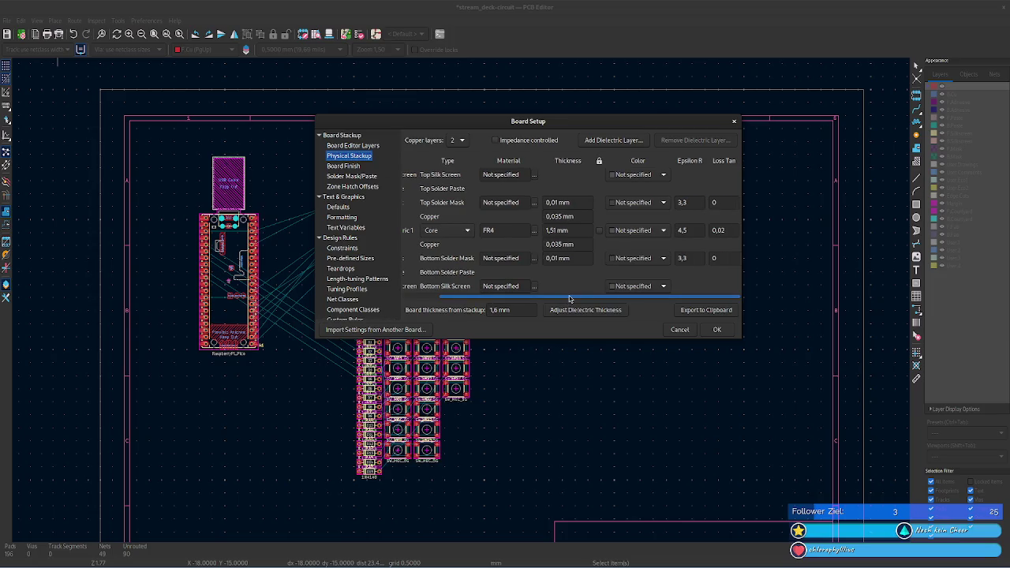
{"action": "left_click", "coordinate": [353, 145]}
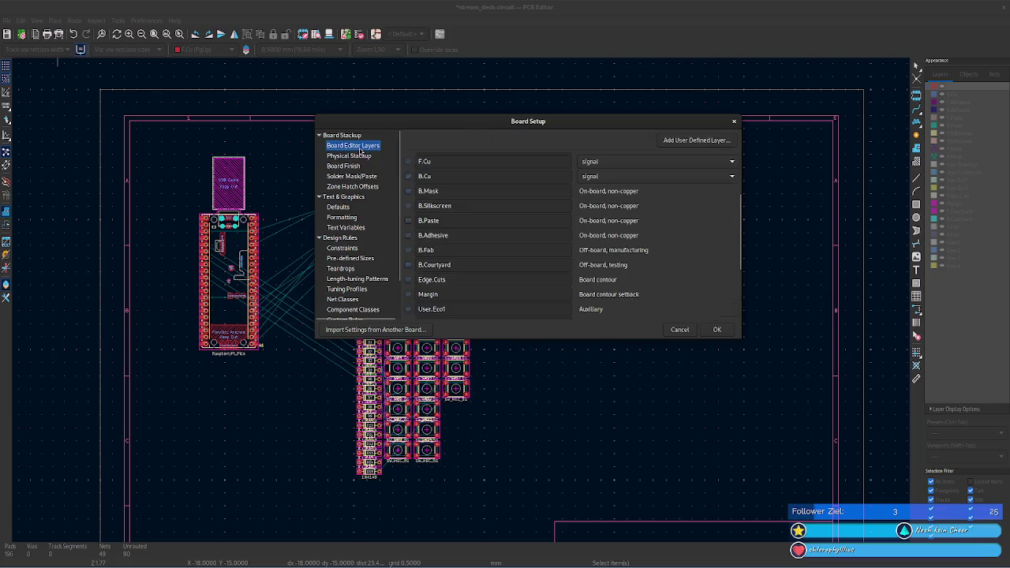
- Review the board finish, solder mask/paste and zone hatch offset settings in Board Setup
{"action": "scroll", "coordinate": [519, 219], "scroll_direction": "down", "scroll_amount": 1}
{"action": "scroll", "coordinate": [697, 240], "scroll_direction": "down", "scroll_amount": 1}
{"action": "scroll", "coordinate": [696, 240], "scroll_direction": "down", "scroll_amount": 1}
{"action": "scroll", "coordinate": [640, 205], "scroll_direction": "down", "scroll_amount": 1}
{"action": "left_click", "coordinate": [353, 167]}
{"action": "left_click", "coordinate": [353, 177]}
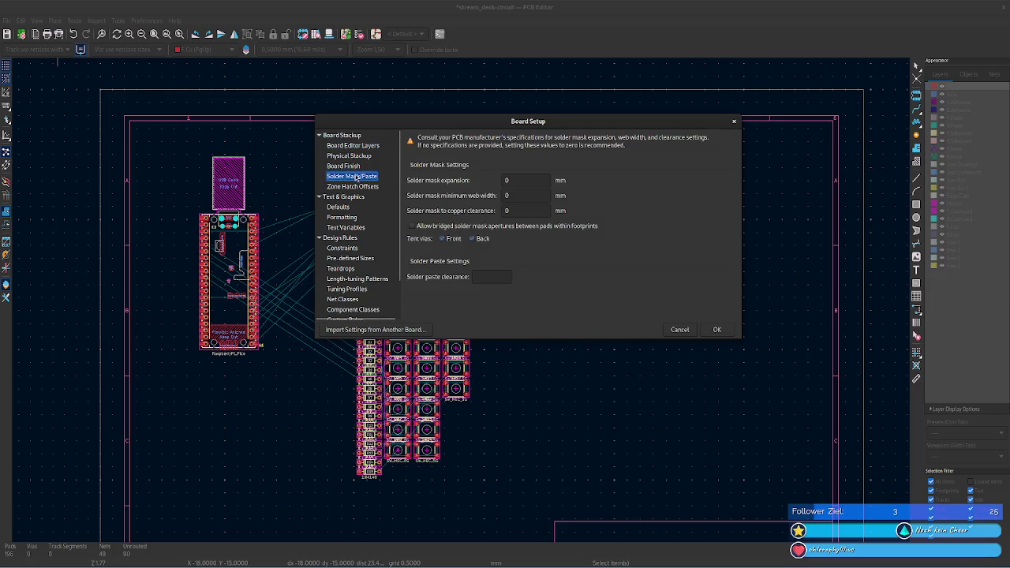
{"action": "left_click", "coordinate": [358, 187]}
{"action": "key", "text": "Up"}
{"action": "left_click", "coordinate": [365, 188]}
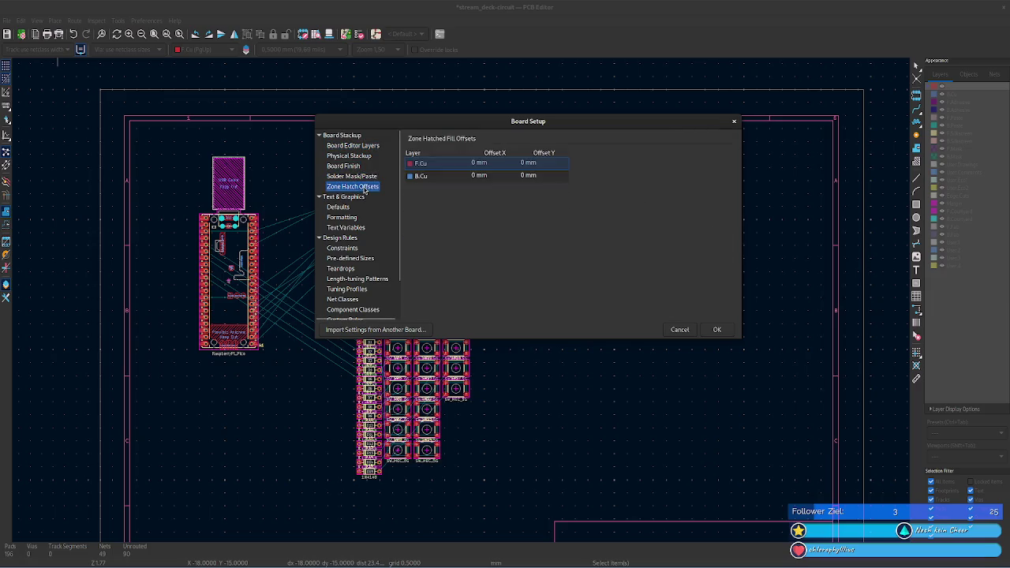
{"action": "scroll", "coordinate": [359, 207], "scroll_direction": "down", "scroll_amount": 2}
{"action": "scroll", "coordinate": [355, 189], "scroll_direction": "up", "scroll_amount": 2}
{"action": "left_click", "coordinate": [348, 138]}
- Browse embedded files, track/via sizes, teardrops, constraints and text settings, then close Board Setup
{"action": "scroll", "coordinate": [348, 181], "scroll_direction": "down", "scroll_amount": 2}
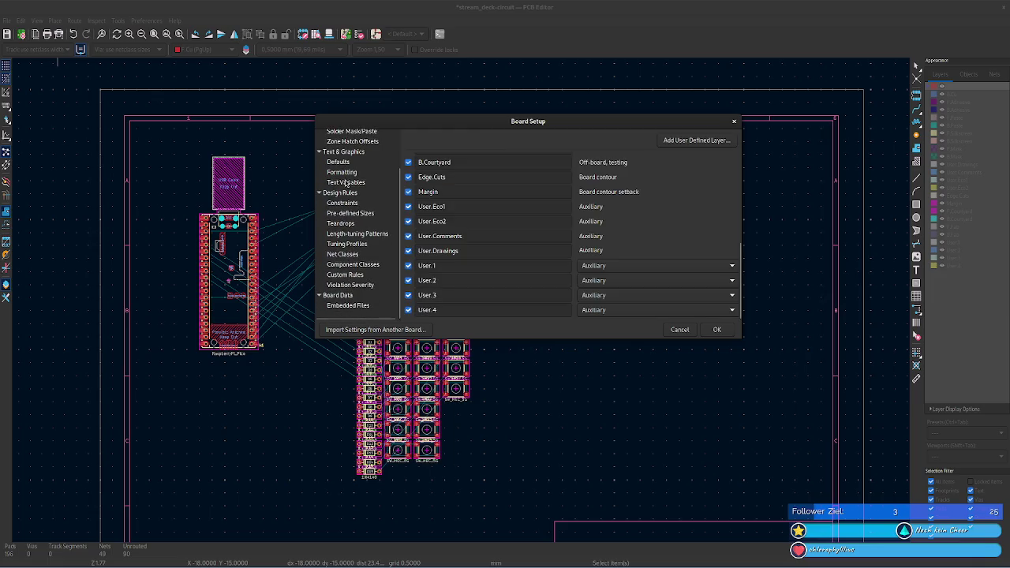
{"action": "left_click", "coordinate": [351, 305]}
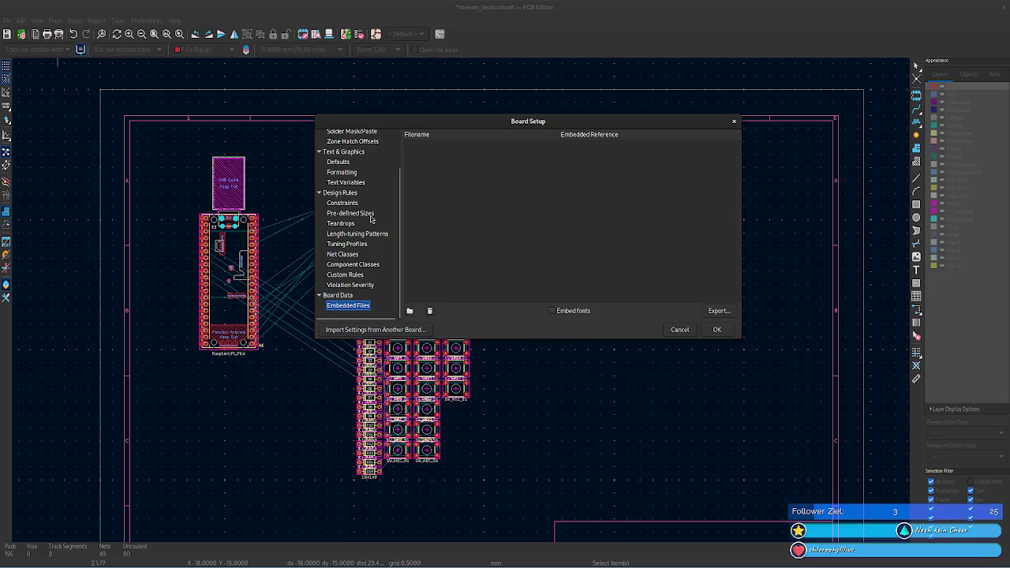
{"action": "left_click", "coordinate": [341, 212]}
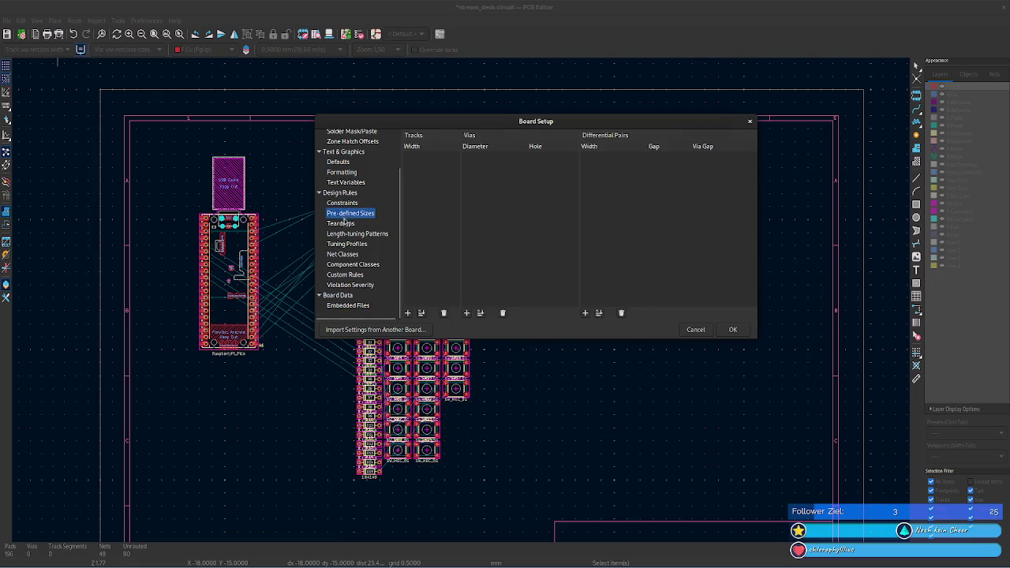
{"action": "left_click", "coordinate": [341, 224]}
{"action": "left_click", "coordinate": [342, 248]}
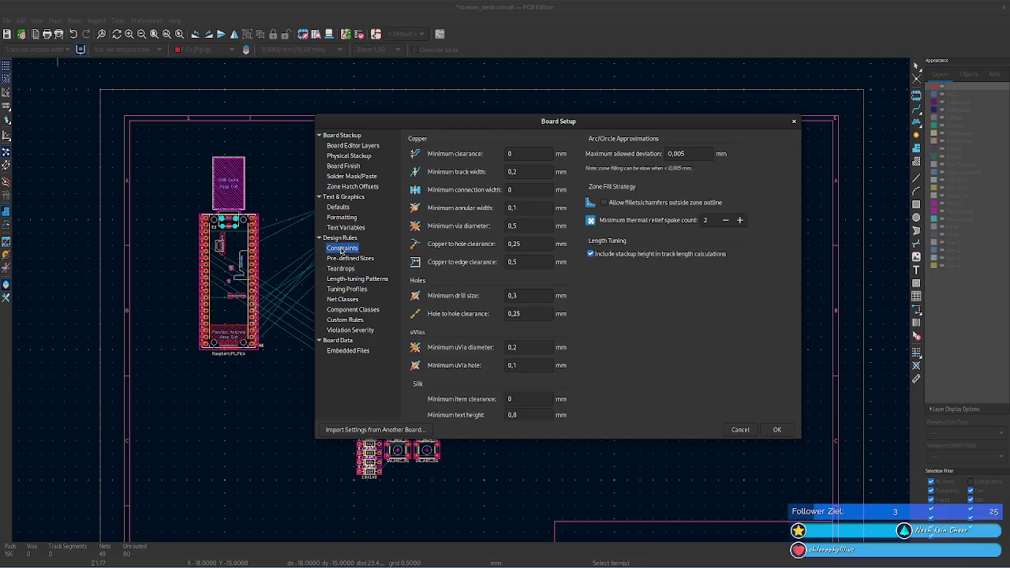
{"action": "scroll", "coordinate": [438, 240], "scroll_direction": "down", "scroll_amount": 1}
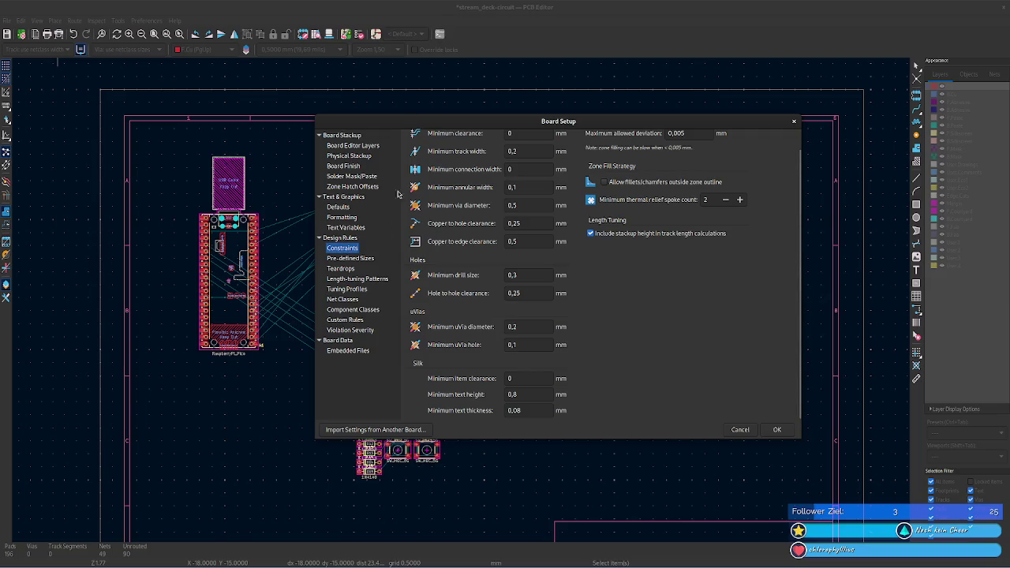
{"action": "left_click", "coordinate": [339, 207]}
{"action": "left_click", "coordinate": [342, 218]}
{"action": "left_click", "coordinate": [345, 227]}
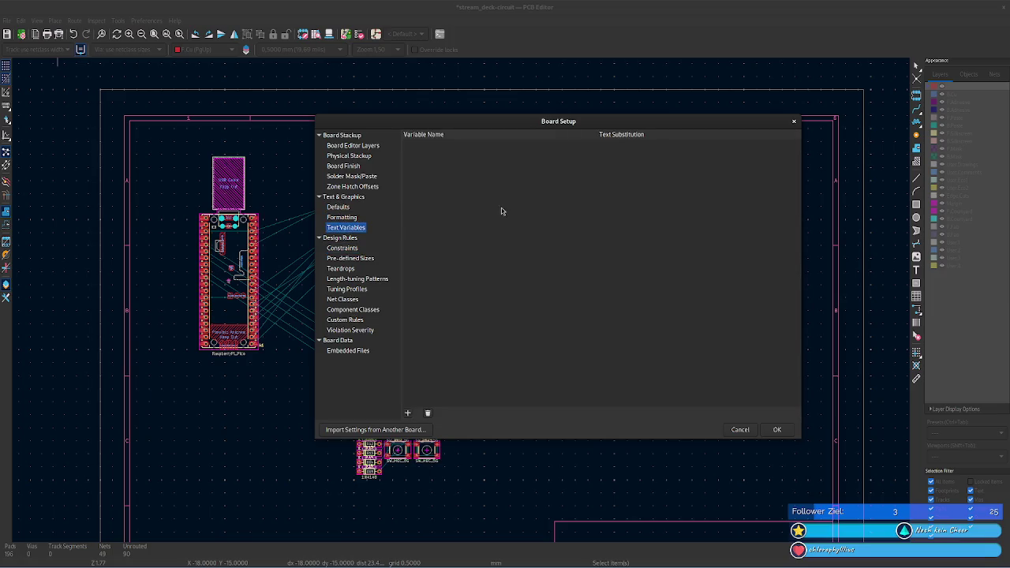
{"action": "left_click", "coordinate": [794, 121]}
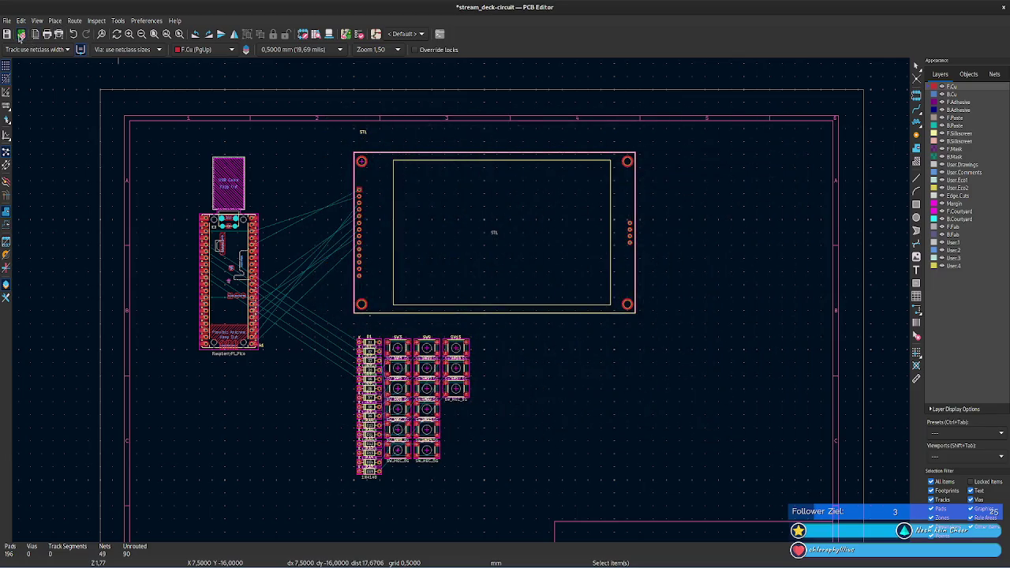
- Recheck Board Setup's layers, stackup, finish, solder mask and zone hatch pages, then close it
{"action": "left_click", "coordinate": [20, 36]}
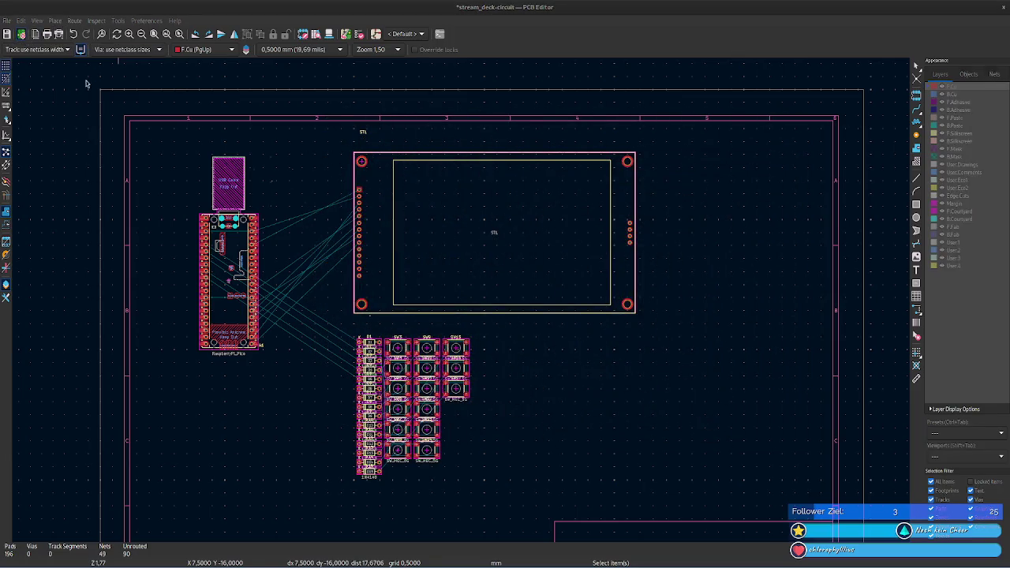
{"action": "left_click", "coordinate": [299, 112]}
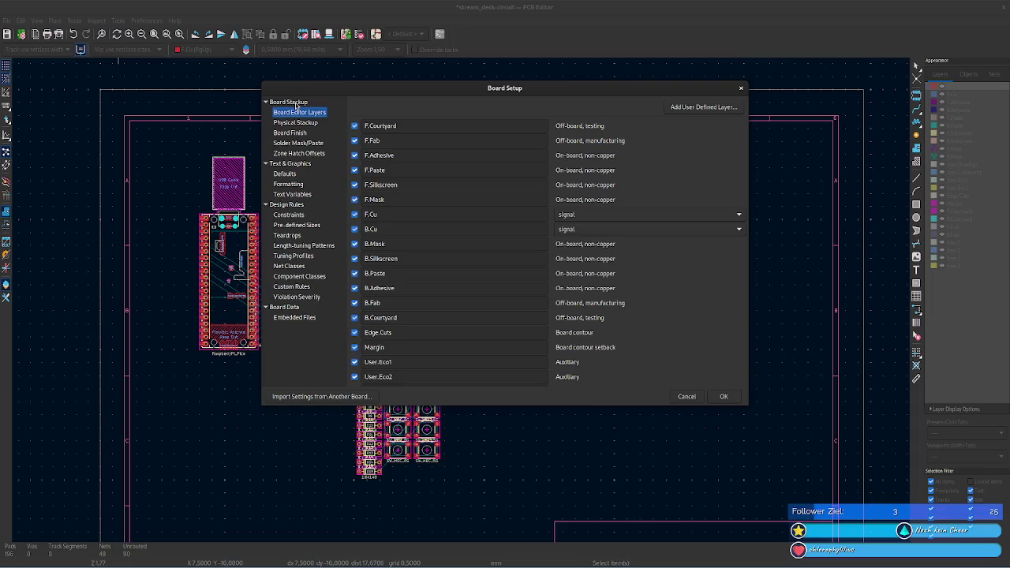
{"action": "scroll", "coordinate": [479, 226], "scroll_direction": "down", "scroll_amount": 2}
{"action": "scroll", "coordinate": [479, 225], "scroll_direction": "down", "scroll_amount": 3}
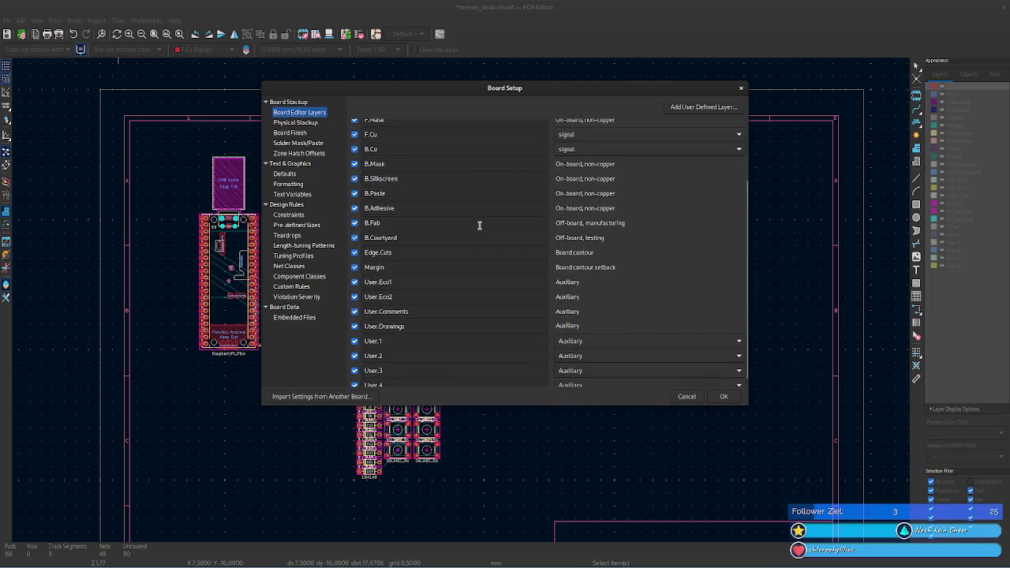
{"action": "scroll", "coordinate": [478, 225], "scroll_direction": "up", "scroll_amount": 5}
{"action": "scroll", "coordinate": [478, 224], "scroll_direction": "up", "scroll_amount": 1}
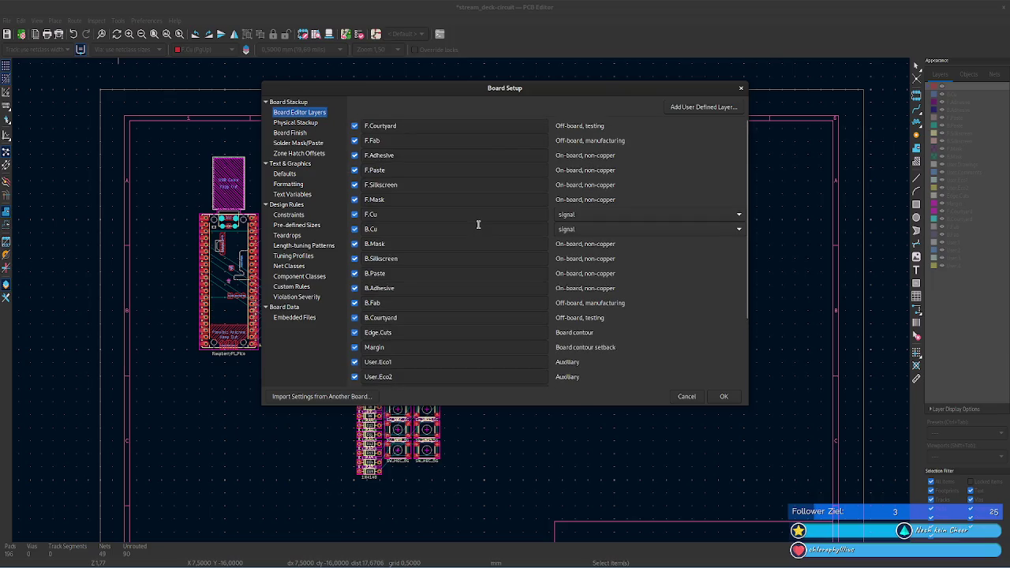
{"action": "left_click", "coordinate": [305, 122]}
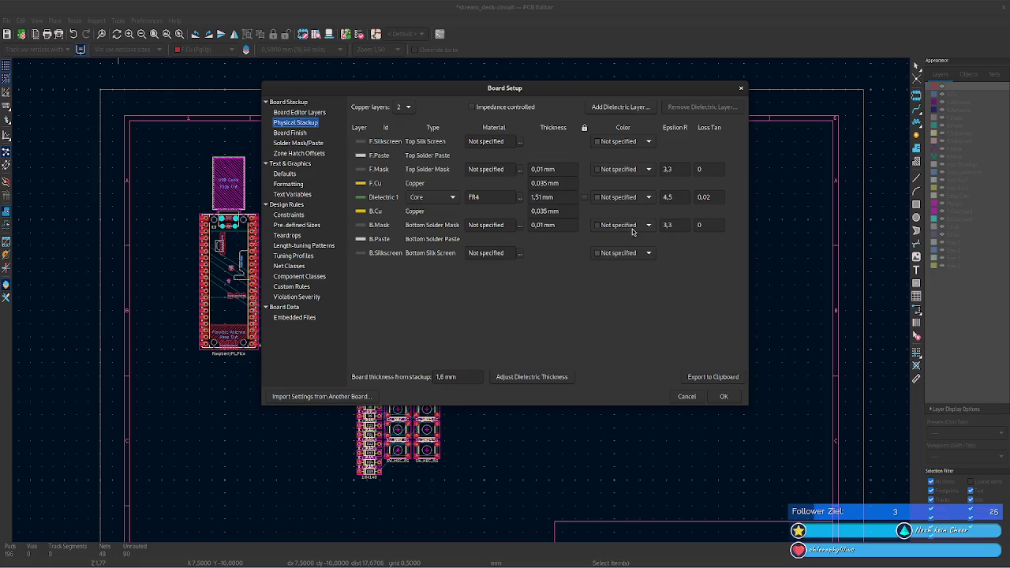
{"action": "left_click", "coordinate": [300, 132]}
{"action": "left_click", "coordinate": [305, 143]}
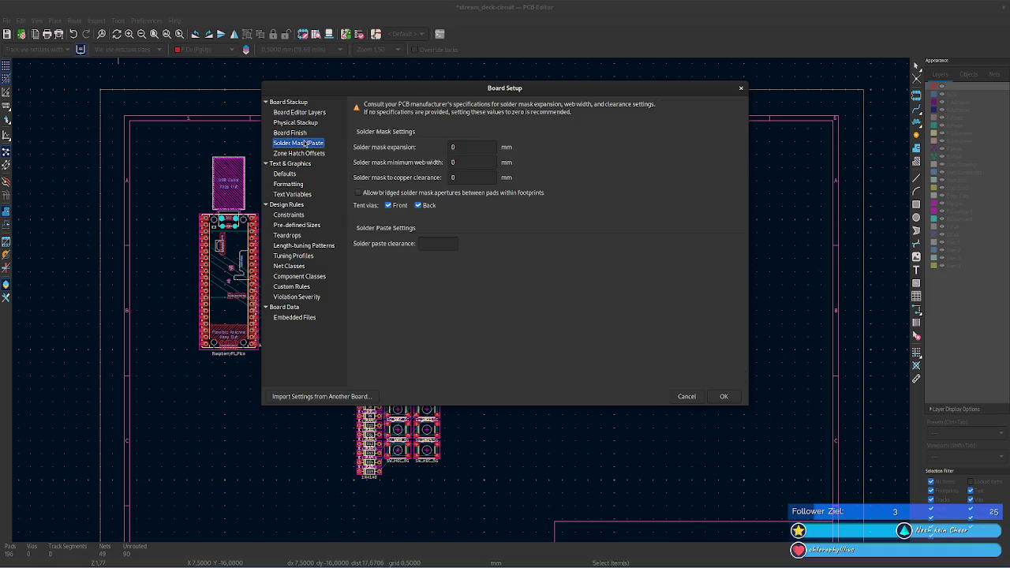
{"action": "left_click", "coordinate": [309, 155]}
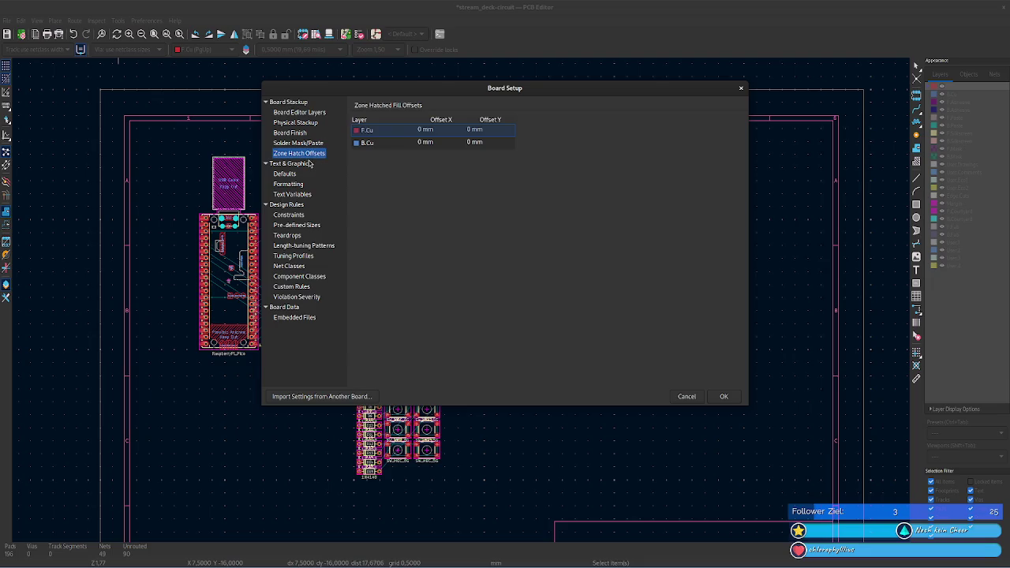
{"action": "left_click", "coordinate": [741, 89]}
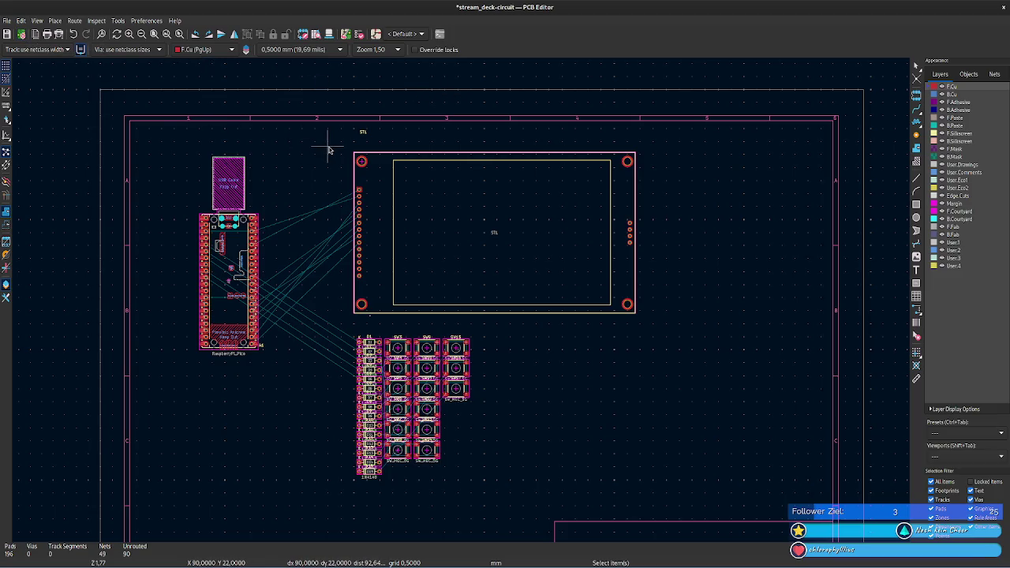
- Run the design rules check and select the malformed board outline error
{"action": "middle_click_drag", "start_coordinate": [670, 400], "coordinate": [644, 227]}
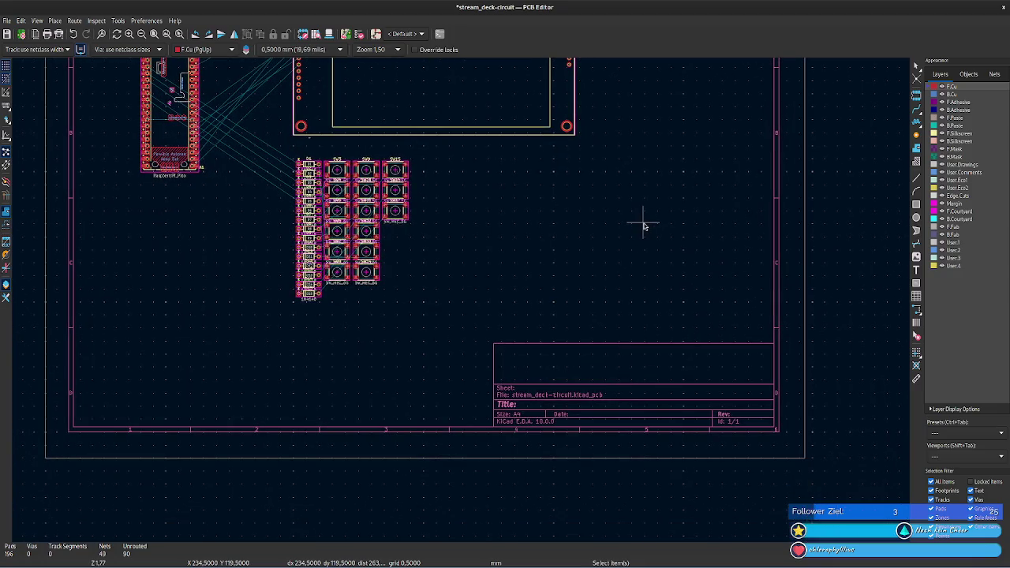
{"action": "middle_click_drag", "start_coordinate": [646, 228], "coordinate": [667, 307]}
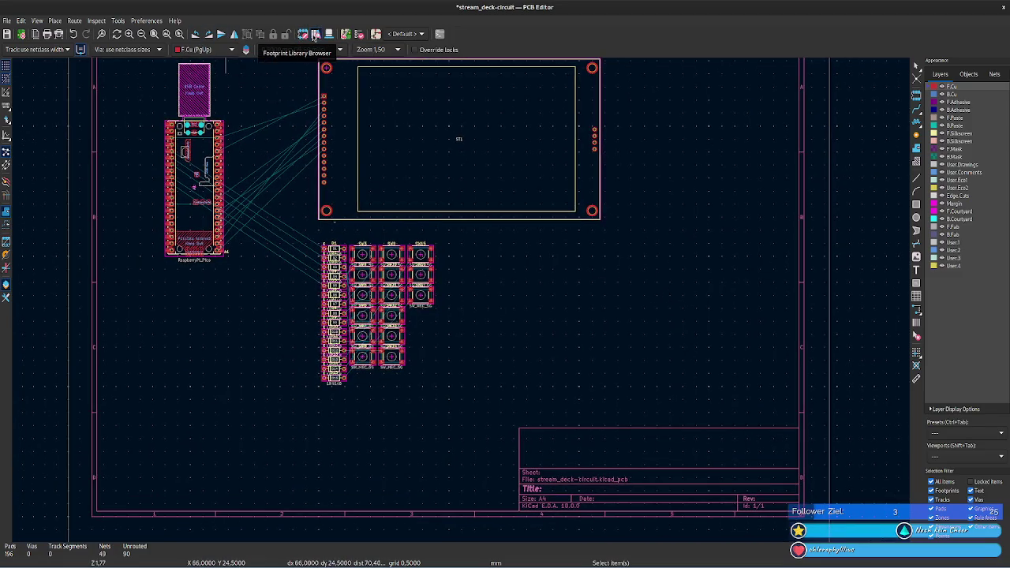
{"action": "left_click", "coordinate": [361, 35]}
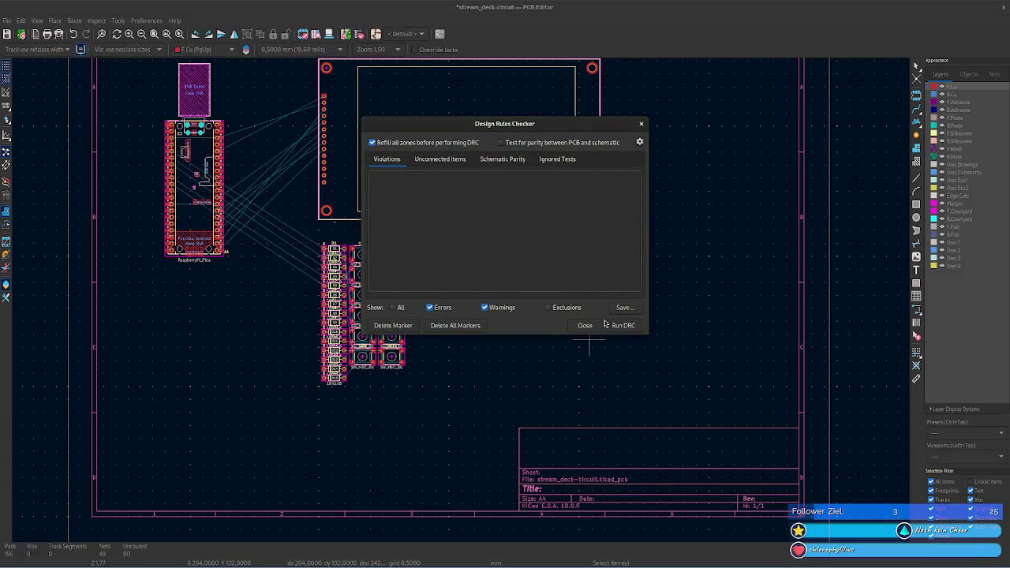
{"action": "left_click", "coordinate": [620, 325]}
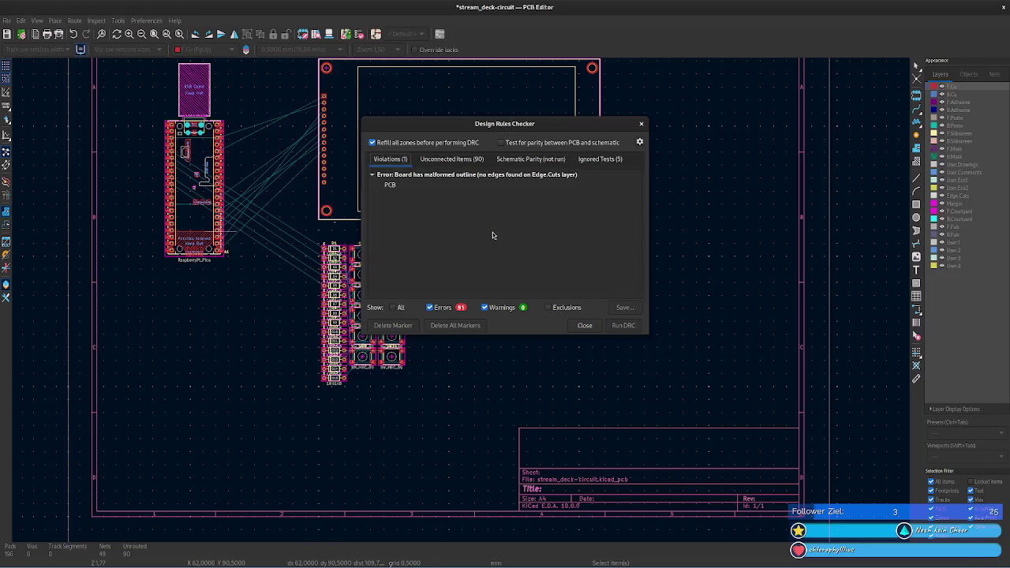
{"action": "left_click", "coordinate": [408, 186]}
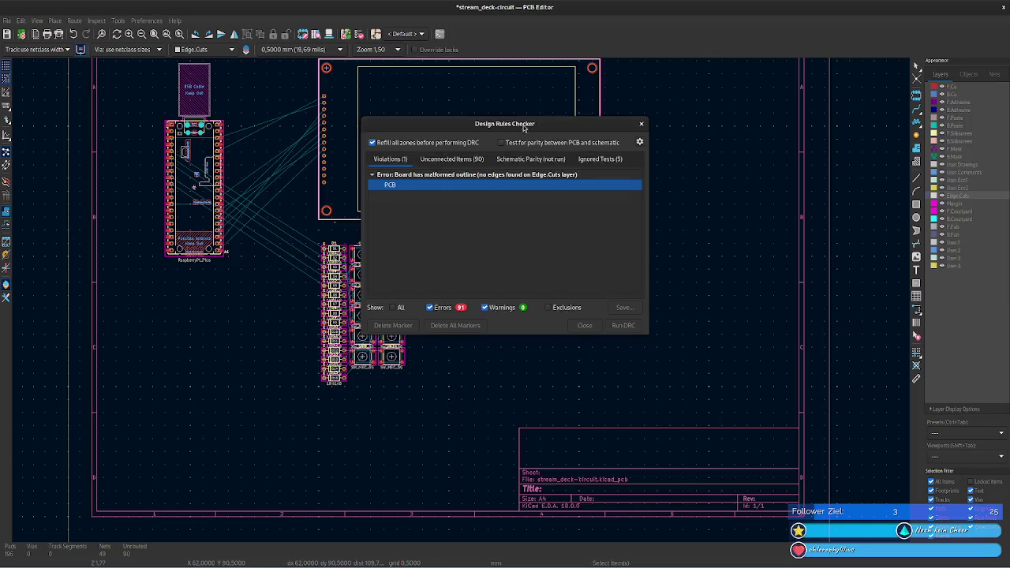
- Compare the unconnected-items list with the outline errors, then close the DRC results
{"action": "left_click_drag", "start_coordinate": [548, 127], "coordinate": [493, 138]}
{"action": "middle_click_drag", "start_coordinate": [690, 150], "coordinate": [661, 180]}
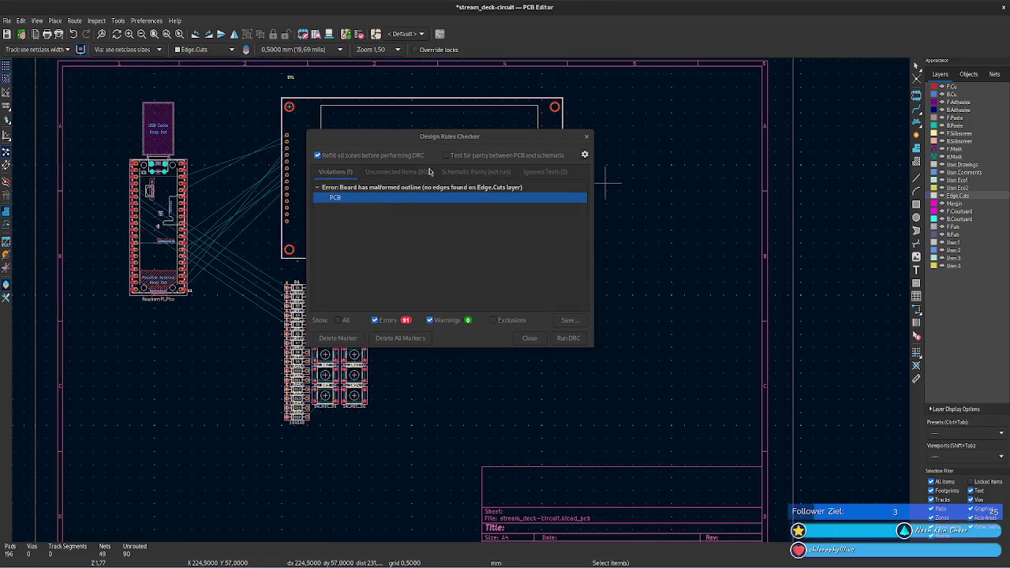
{"action": "left_click", "coordinate": [376, 172]}
{"action": "left_click", "coordinate": [335, 172]}
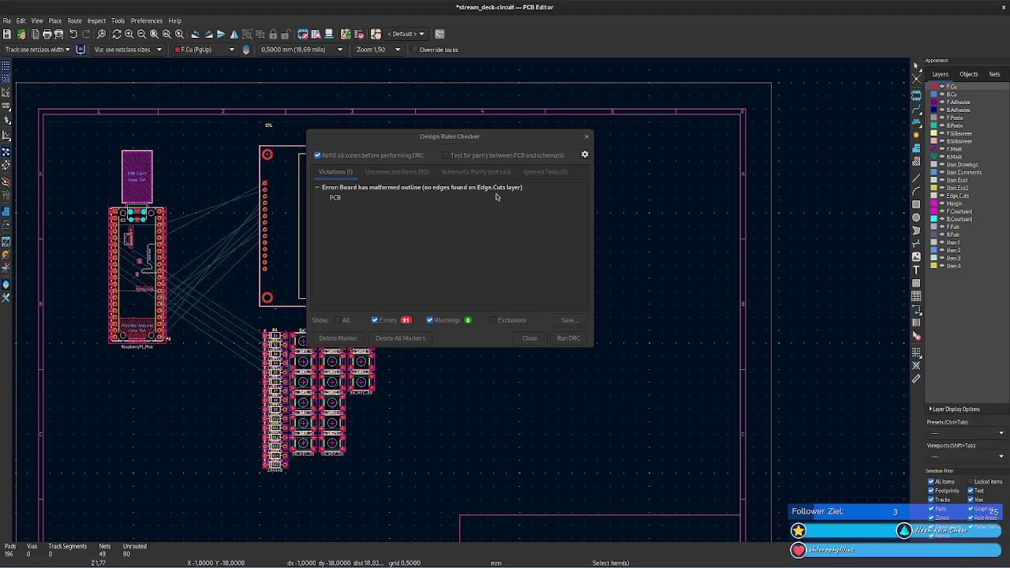
{"action": "left_click", "coordinate": [586, 137]}
{"action": "scroll", "coordinate": [663, 299], "scroll_direction": "left", "scroll_amount": 2}
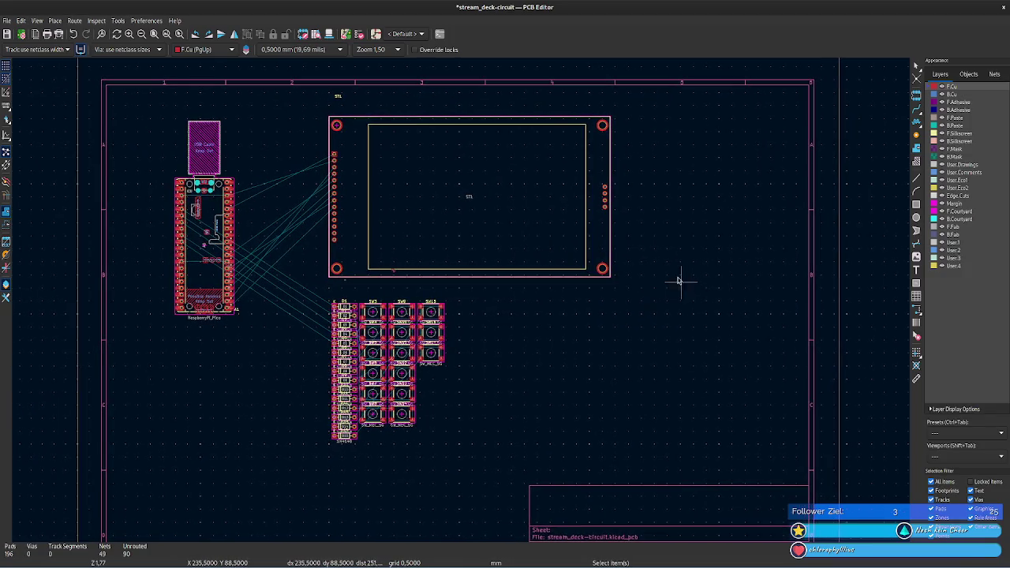
{"action": "scroll", "coordinate": [687, 237], "scroll_direction": "down", "scroll_amount": 1}
{"action": "scroll", "coordinate": [684, 200], "scroll_direction": "down", "scroll_amount": 2}
{"action": "scroll", "coordinate": [688, 235], "scroll_direction": "up", "scroll_amount": 1}
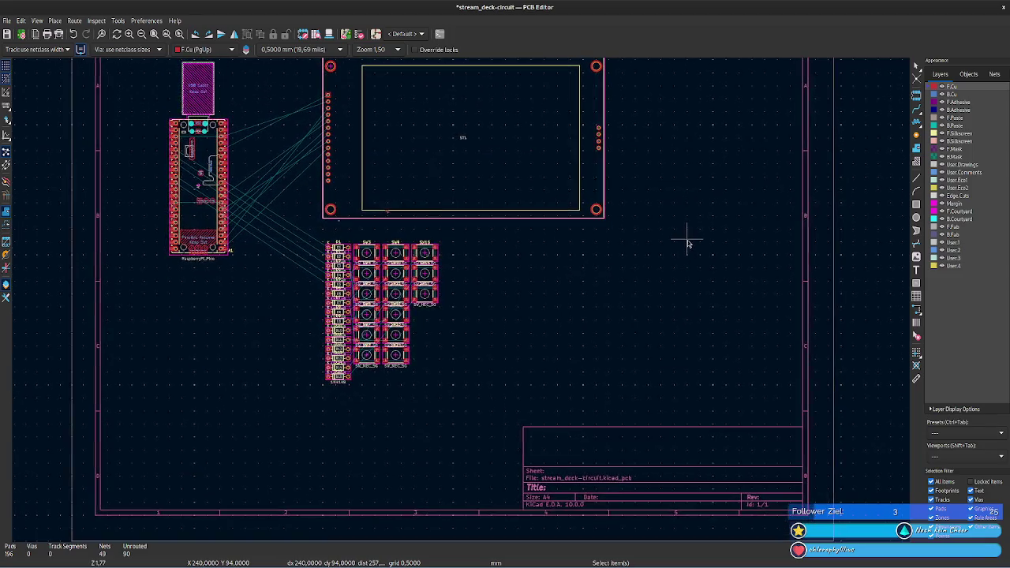
{"action": "middle_click_drag", "start_coordinate": [652, 205], "coordinate": [665, 286]}
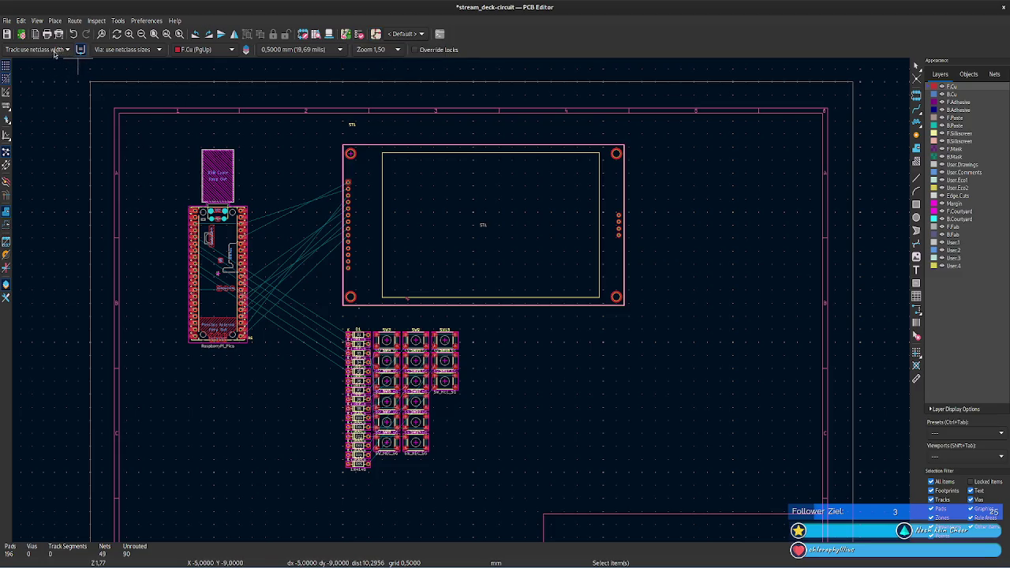
{"action": "left_click", "coordinate": [5, 70]}
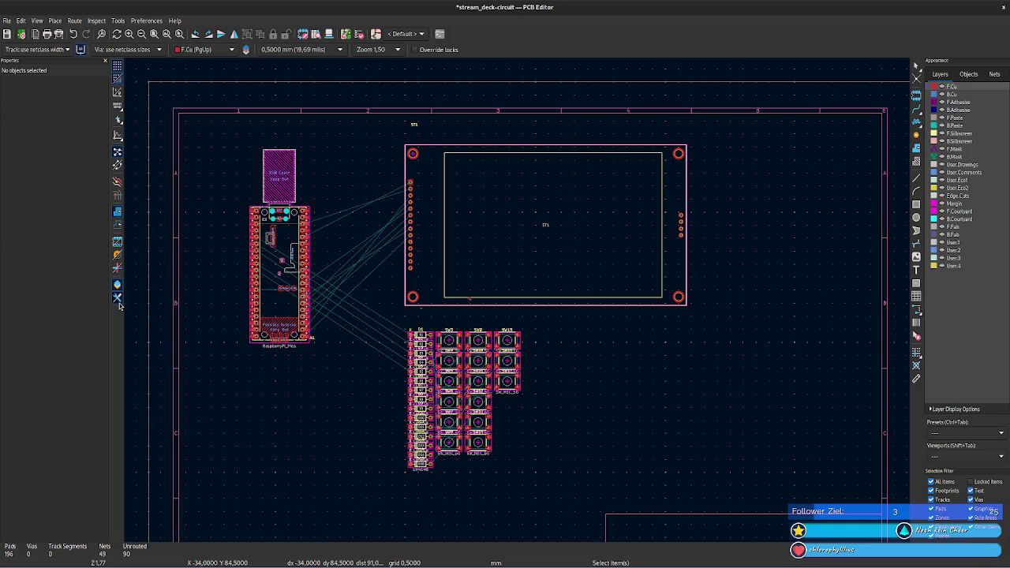
{"action": "left_click", "coordinate": [117, 298]}
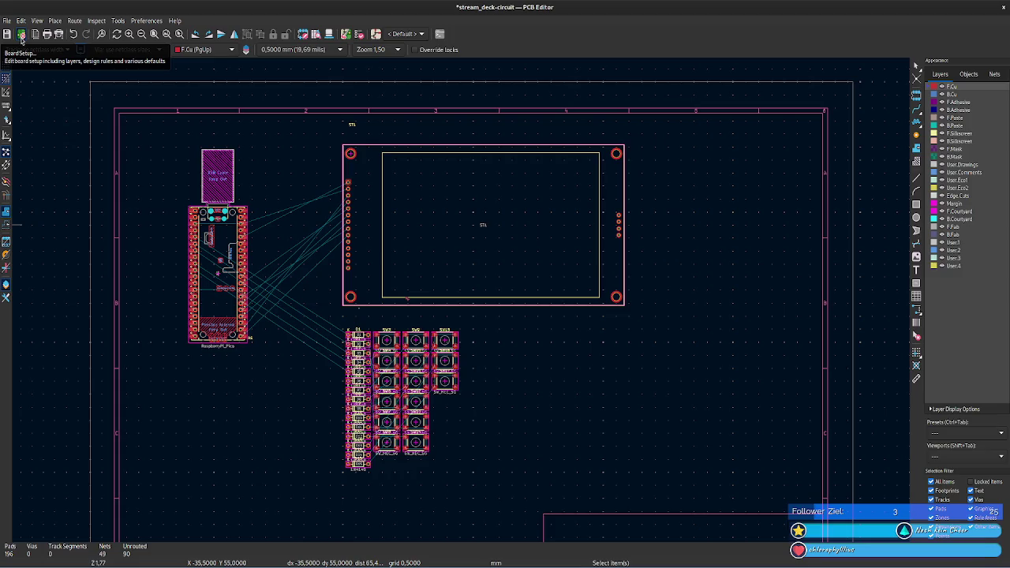
{"action": "left_click", "coordinate": [21, 36]}
{"action": "left_click", "coordinate": [288, 318]}
{"action": "left_click", "coordinate": [298, 289]}
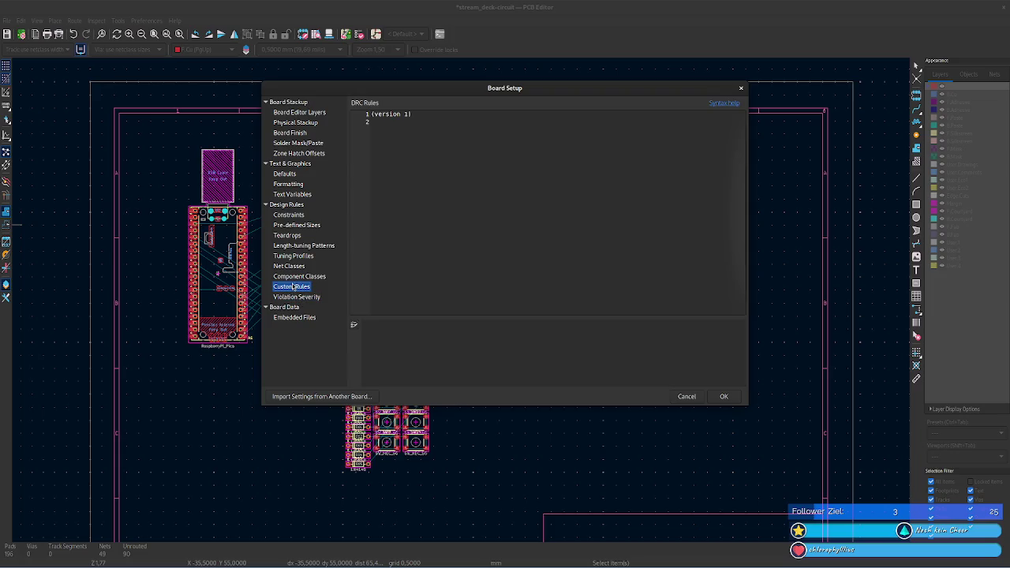
{"action": "left_click", "coordinate": [295, 276]}
{"action": "left_click", "coordinate": [303, 267]}
{"action": "left_click", "coordinate": [294, 257]}
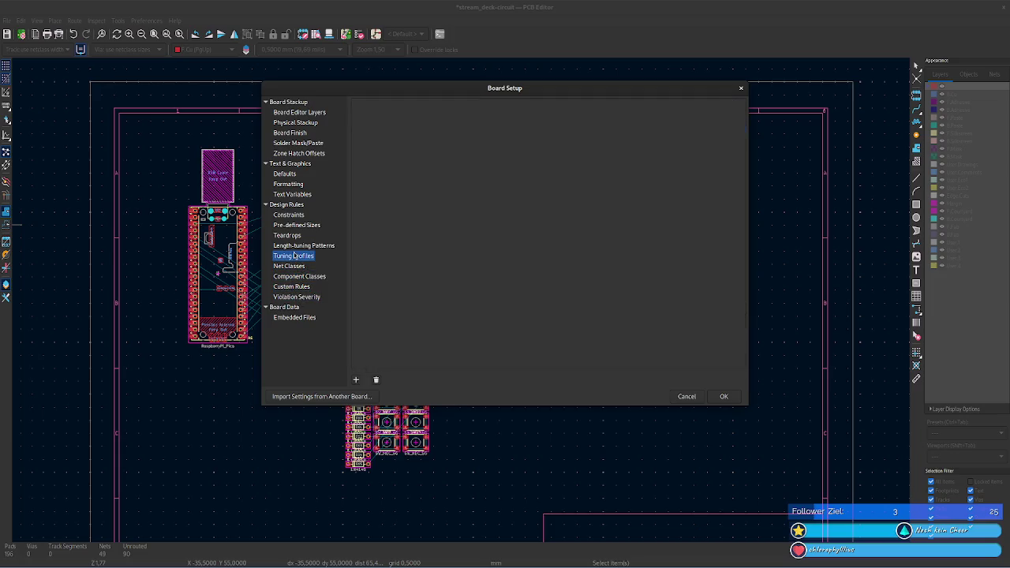
{"action": "left_click", "coordinate": [295, 267]}
{"action": "left_click", "coordinate": [294, 257]}
{"action": "left_click", "coordinate": [295, 246]}
{"action": "left_click", "coordinate": [292, 235]}
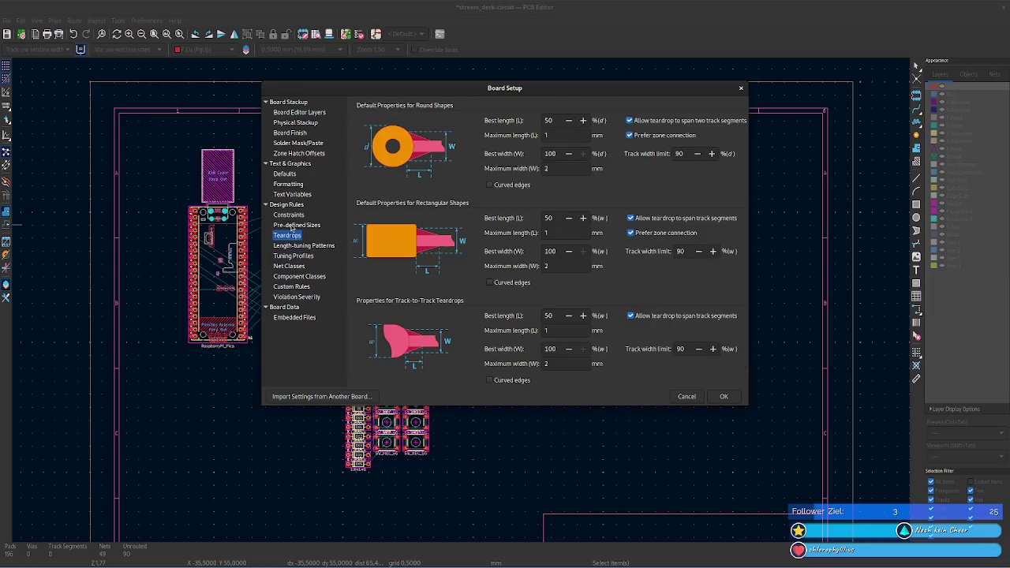
{"action": "left_click", "coordinate": [292, 226]}
{"action": "left_click", "coordinate": [289, 214]}
{"action": "left_click", "coordinate": [295, 186]}
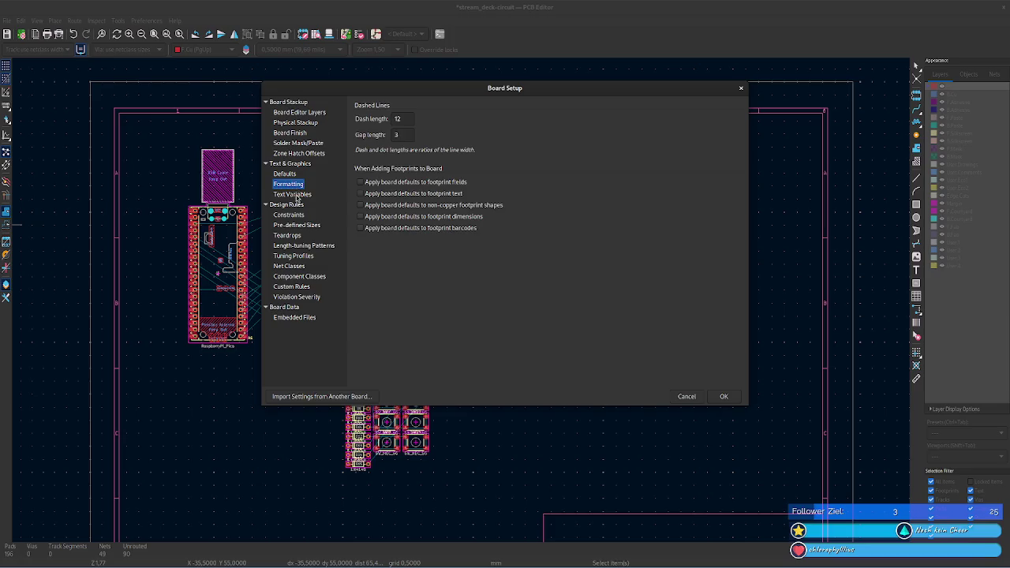
{"action": "left_click", "coordinate": [284, 173]}
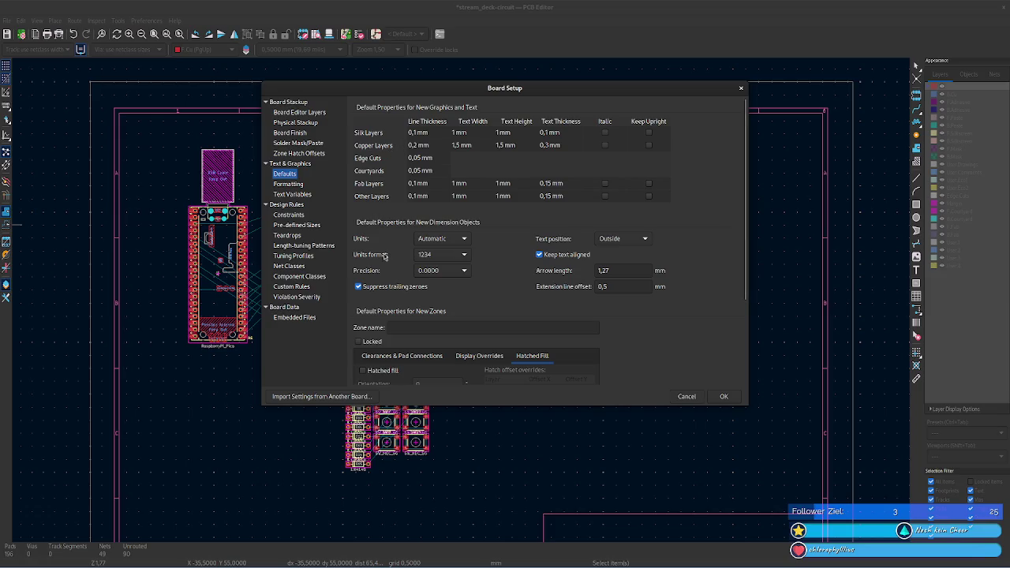
{"action": "scroll", "coordinate": [679, 312], "scroll_direction": "down", "scroll_amount": 1}
{"action": "scroll", "coordinate": [679, 313], "scroll_direction": "down", "scroll_amount": 1}
{"action": "scroll", "coordinate": [680, 312], "scroll_direction": "down", "scroll_amount": 1}
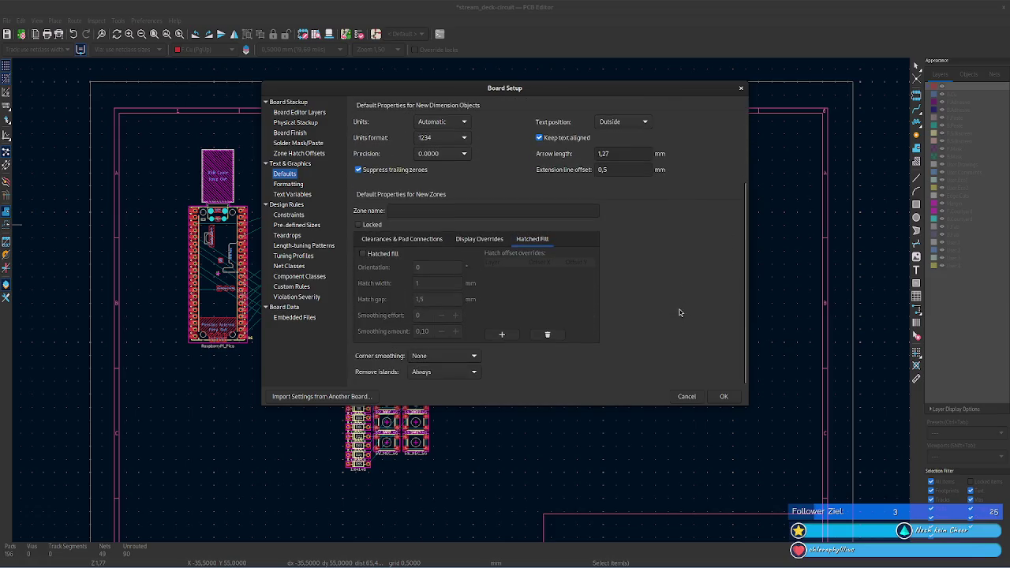
{"action": "left_click", "coordinate": [303, 145]}
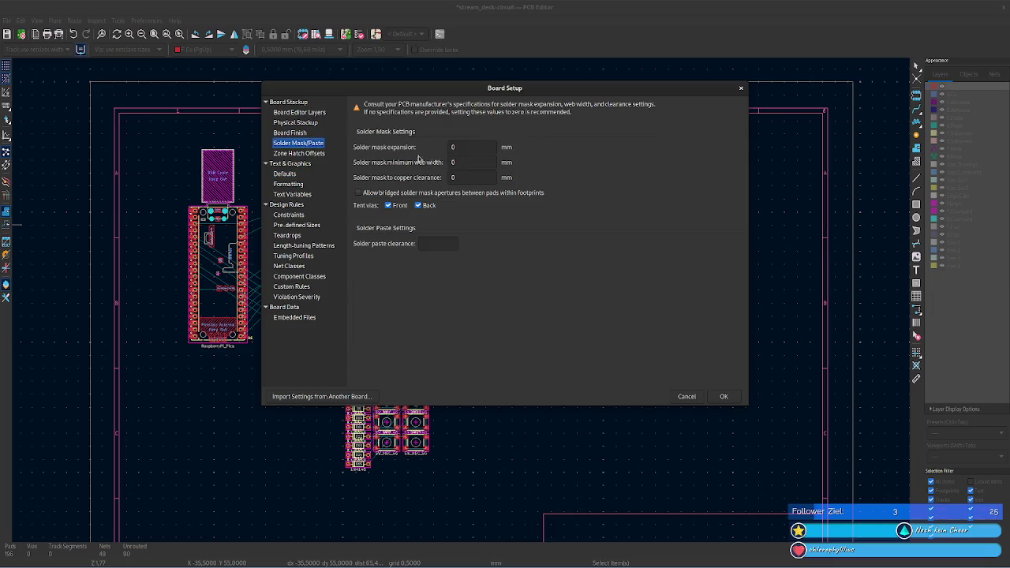
{"action": "left_click", "coordinate": [740, 88]}
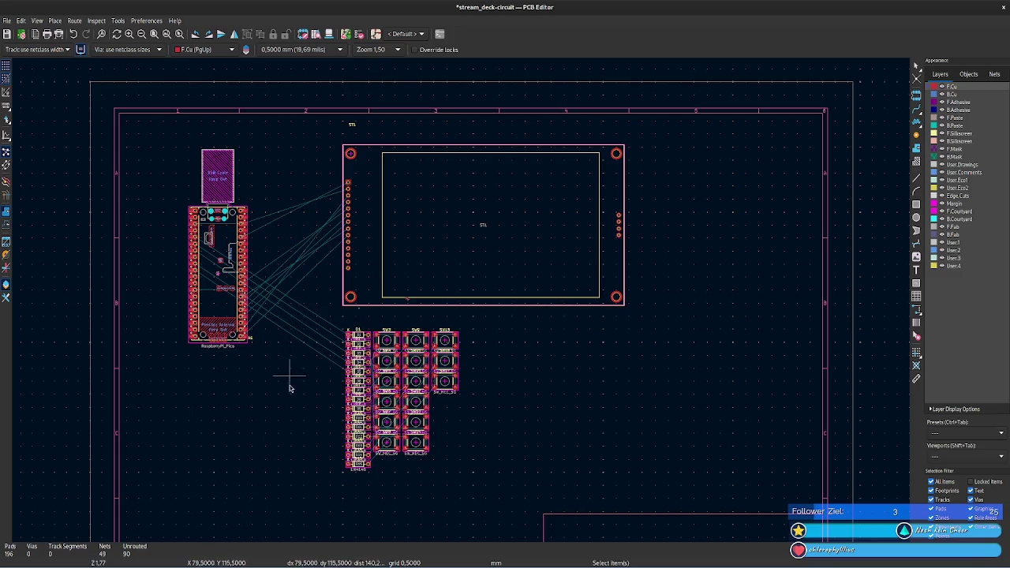
- Select the LCD display footprint and view, then dismiss, its context menu
{"action": "middle_click_drag", "start_coordinate": [290, 387], "coordinate": [307, 337]}
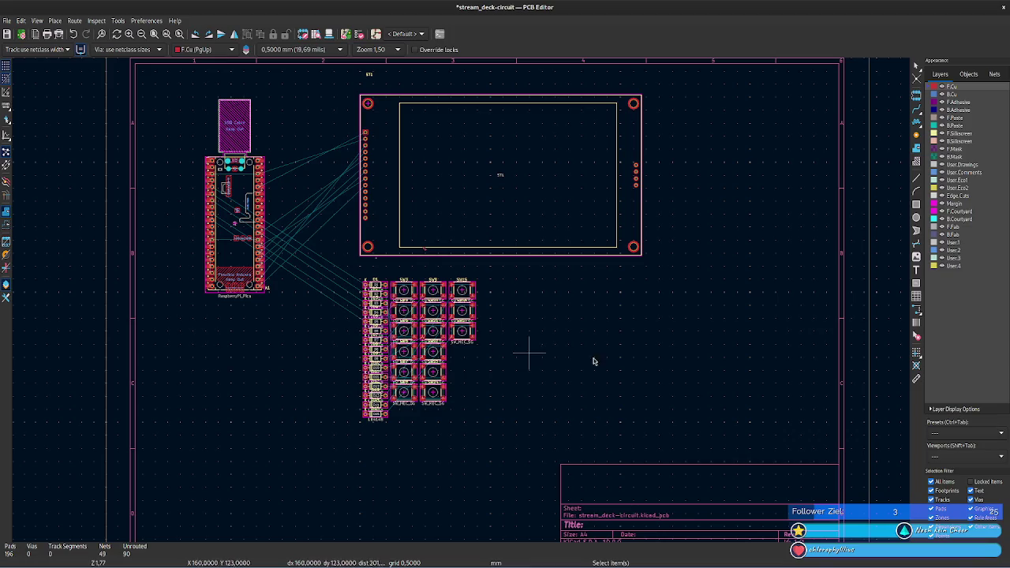
{"action": "middle_click_drag", "start_coordinate": [590, 338], "coordinate": [558, 376]}
{"action": "left_click", "coordinate": [481, 210]}
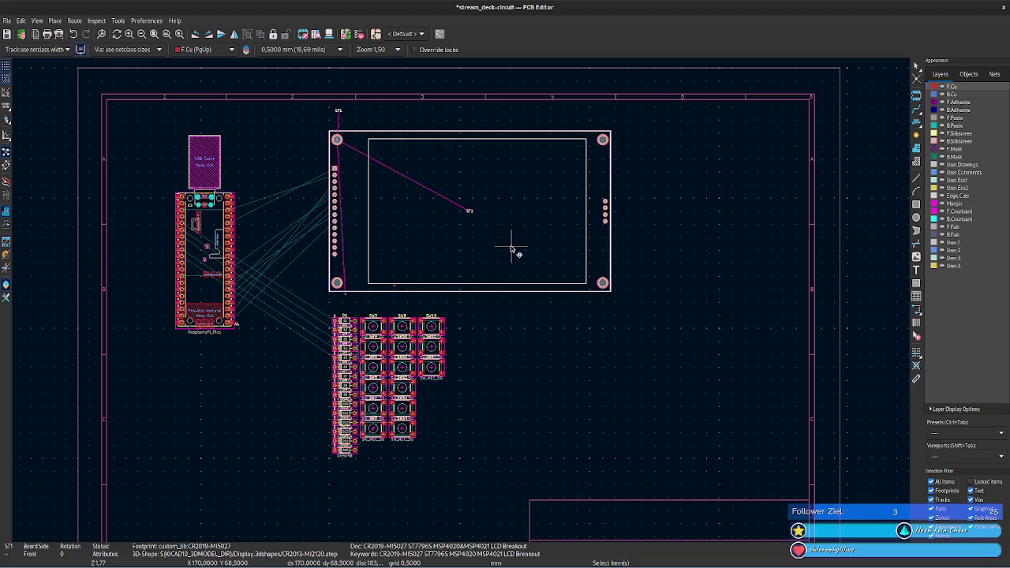
{"action": "right_click", "coordinate": [496, 225]}
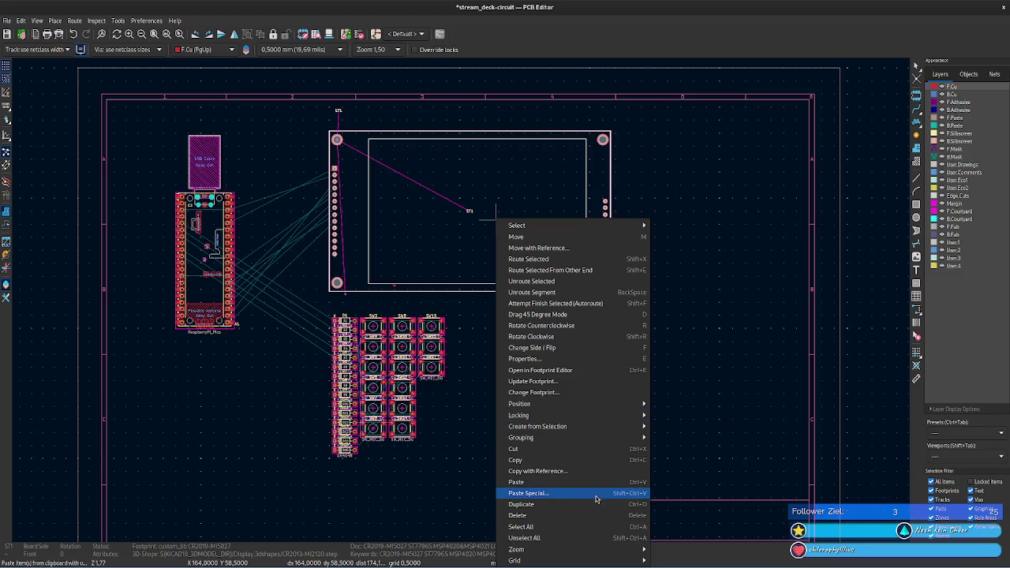
{"action": "left_click", "coordinate": [729, 451]}
- Pan the board down and switch to the Firefox web browser
{"action": "mouse_move", "coordinate": [739, 321]}
{"action": "middle_mouse_down"}
{"action": "mouse_move", "coordinate": [741, 363]}
{"action": "mouse_move", "coordinate": [738, 255]}
{"action": "mouse_move", "coordinate": [734, 273]}
{"action": "middle_mouse_up"}
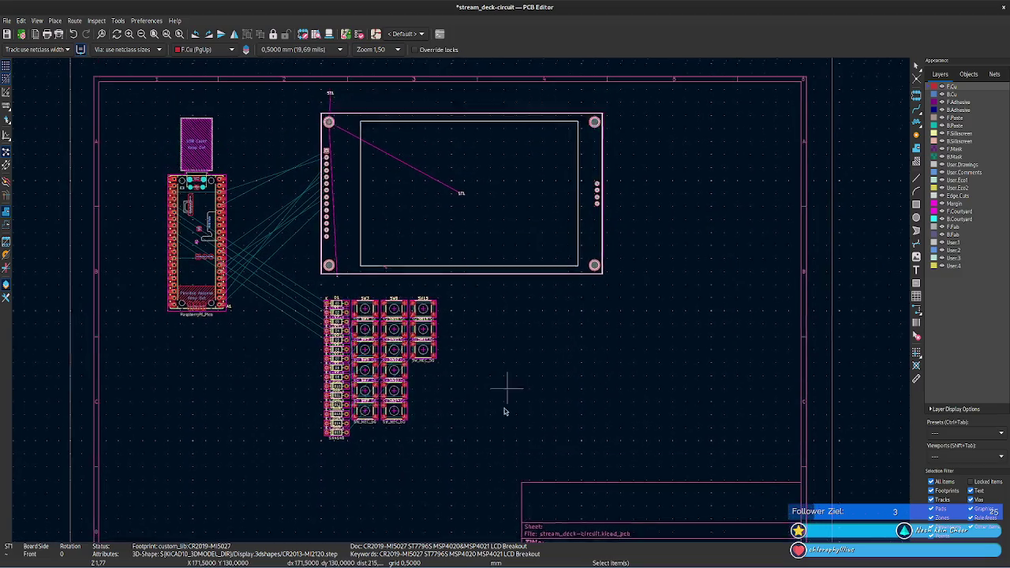
{"action": "scroll", "coordinate": [505, 406], "scroll_direction": "up", "scroll_amount": 2}
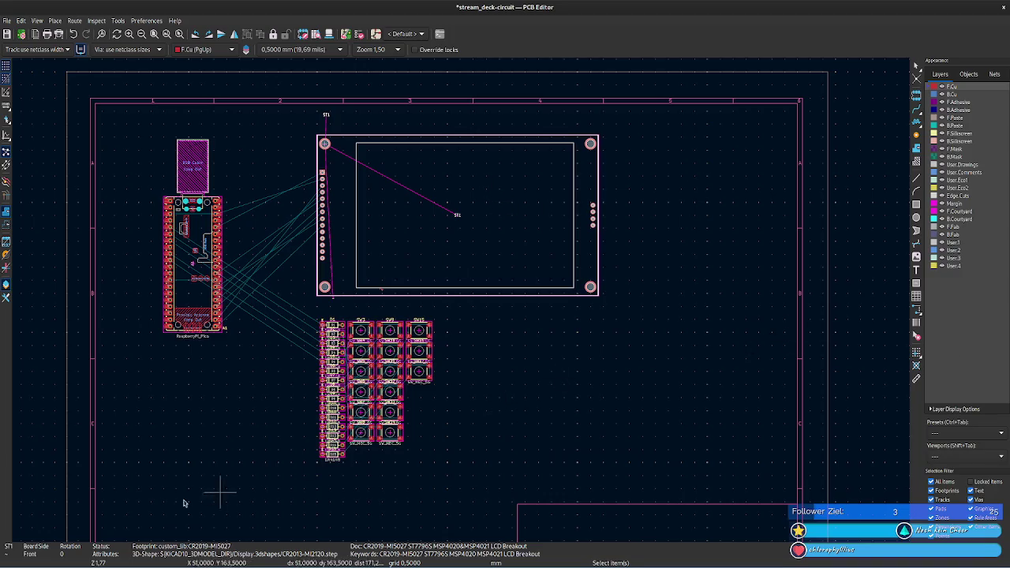
{"action": "left_click", "coordinate": [60, 563]}
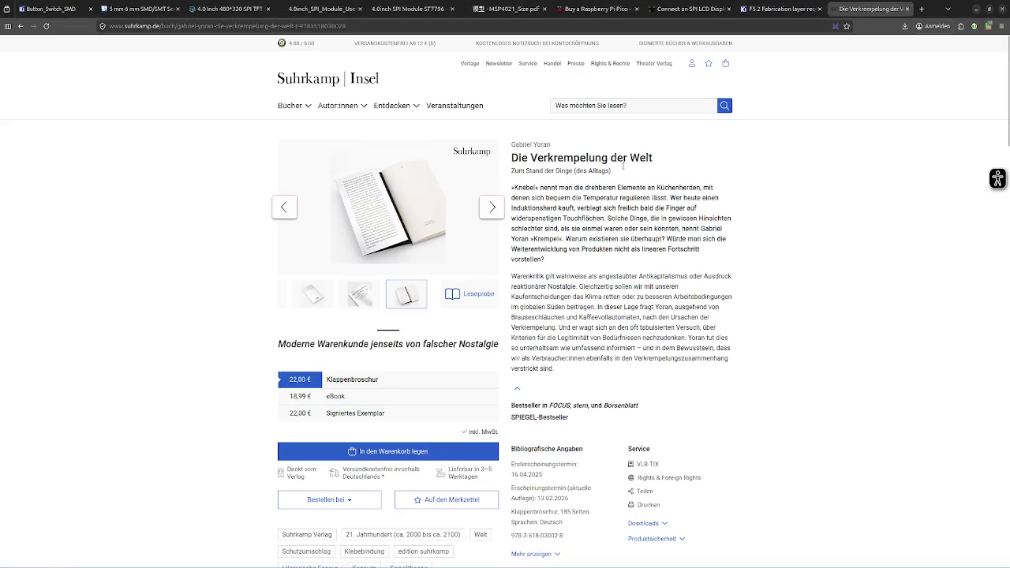
- Flip through the switch, SPI display, Pico and wiring tabs, returning to the fabrication guidelines
{"action": "left_click", "coordinate": [779, 9]}
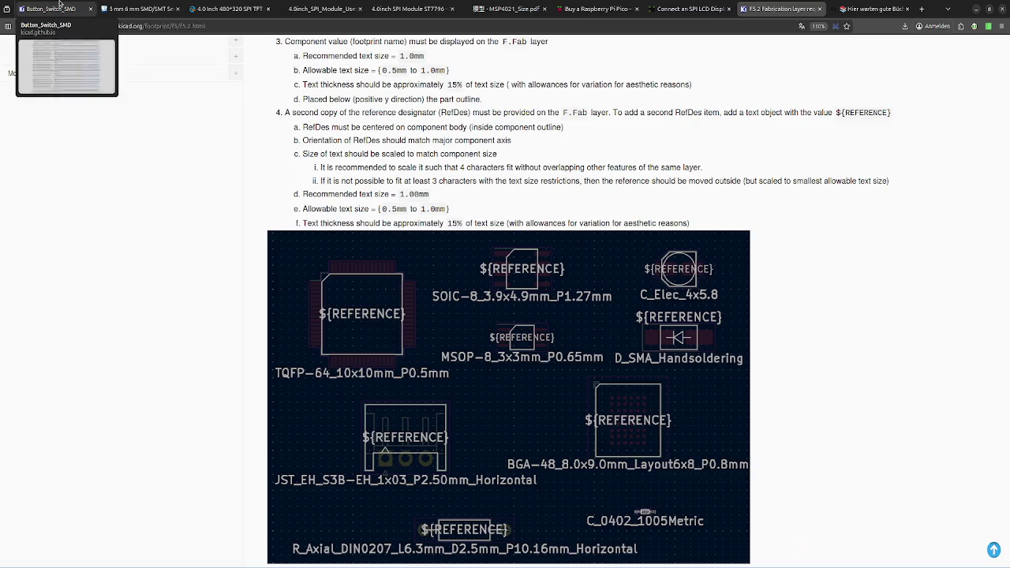
{"action": "left_click", "coordinate": [126, 8]}
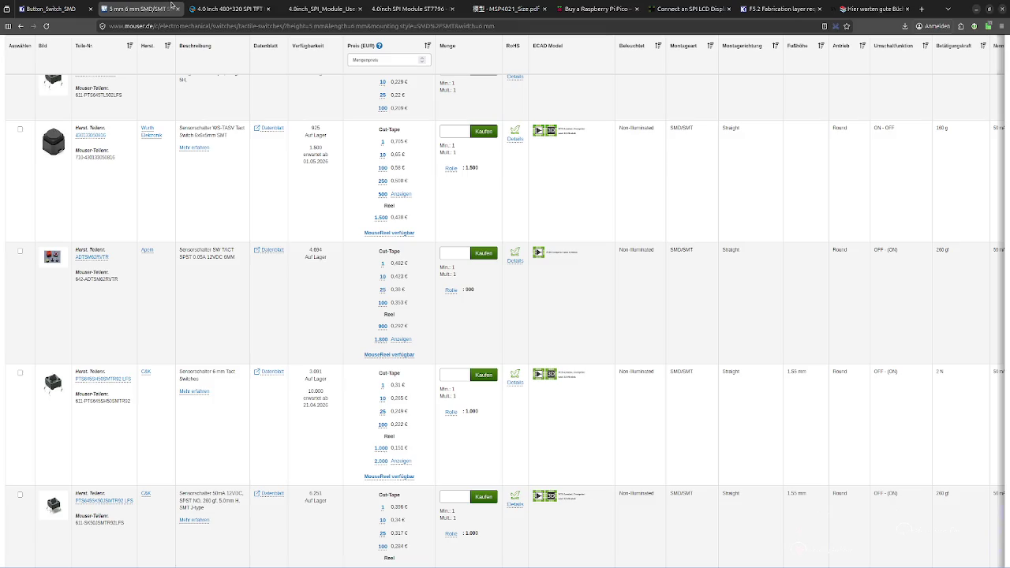
{"action": "left_click", "coordinate": [319, 8]}
{"action": "left_click", "coordinate": [229, 8]}
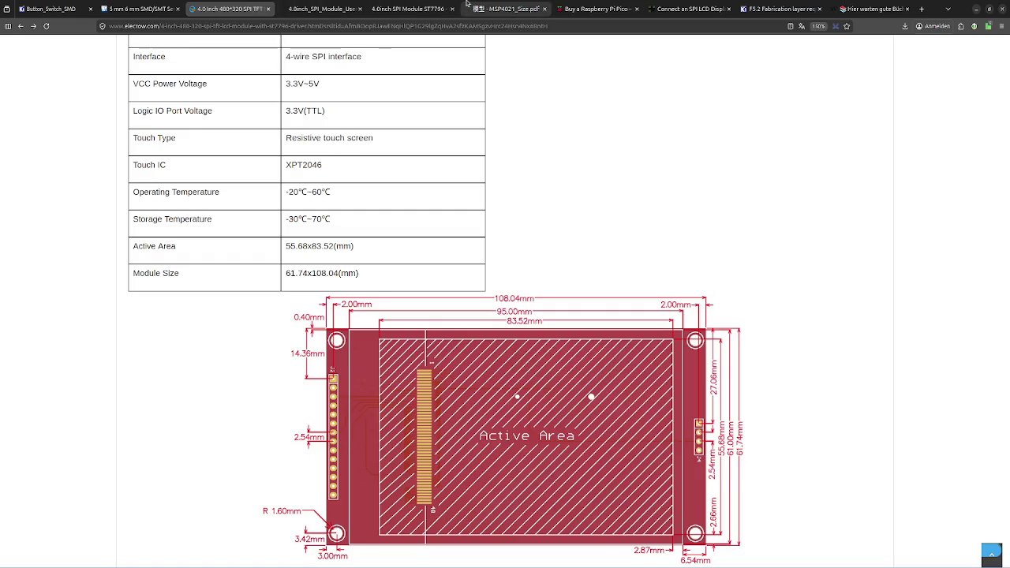
{"action": "left_click", "coordinate": [411, 7]}
{"action": "left_click", "coordinate": [505, 8]}
{"action": "left_click", "coordinate": [600, 8]}
{"action": "left_click", "coordinate": [690, 8]}
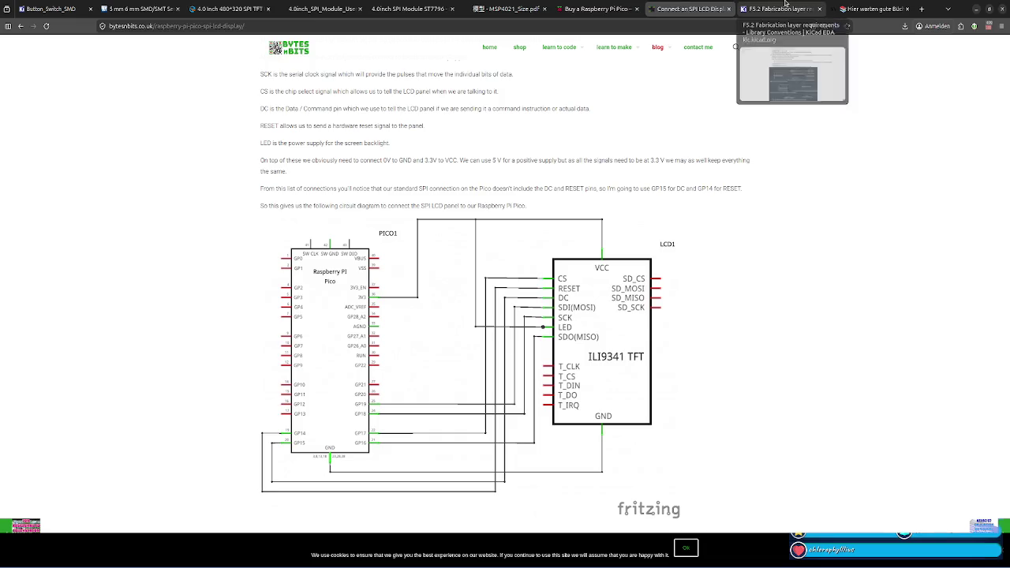
{"action": "left_click", "coordinate": [786, 4]}
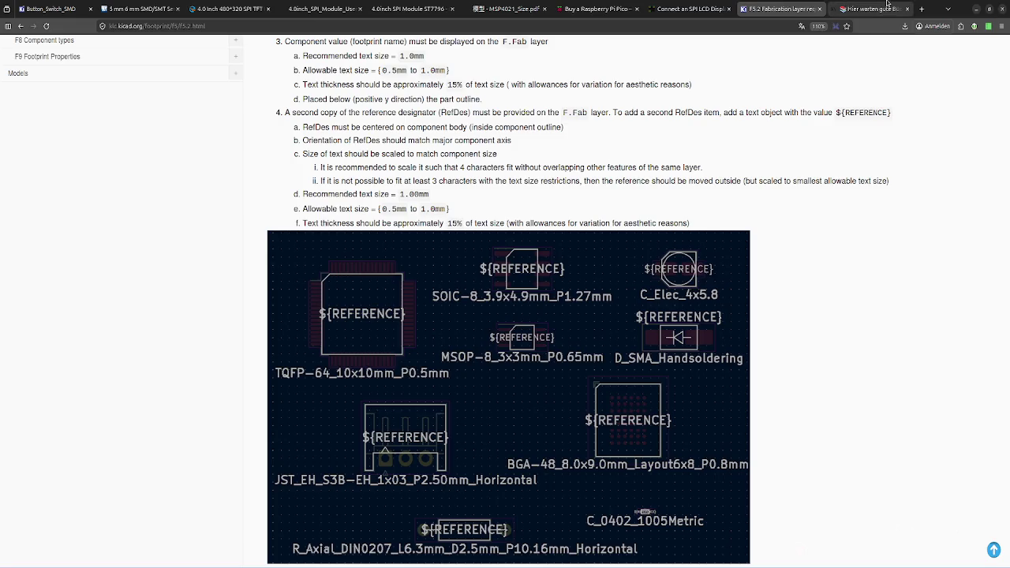
{"action": "scroll", "coordinate": [574, 175], "scroll_direction": "up", "scroll_amount": 5}
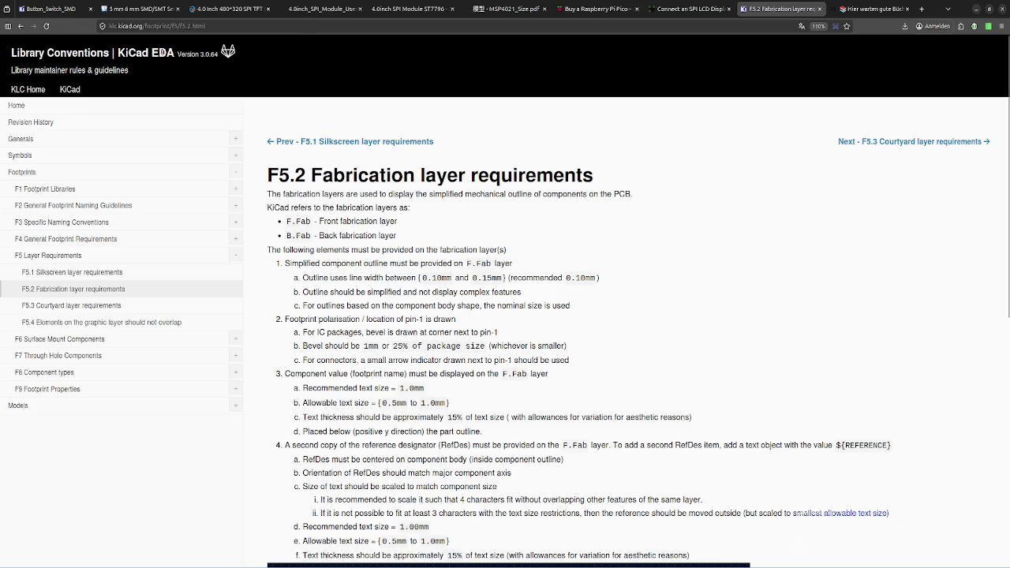
- Search 'kicad doc' in the address bar and load docs.kicad.org
{"action": "left_click", "coordinate": [744, 26]}
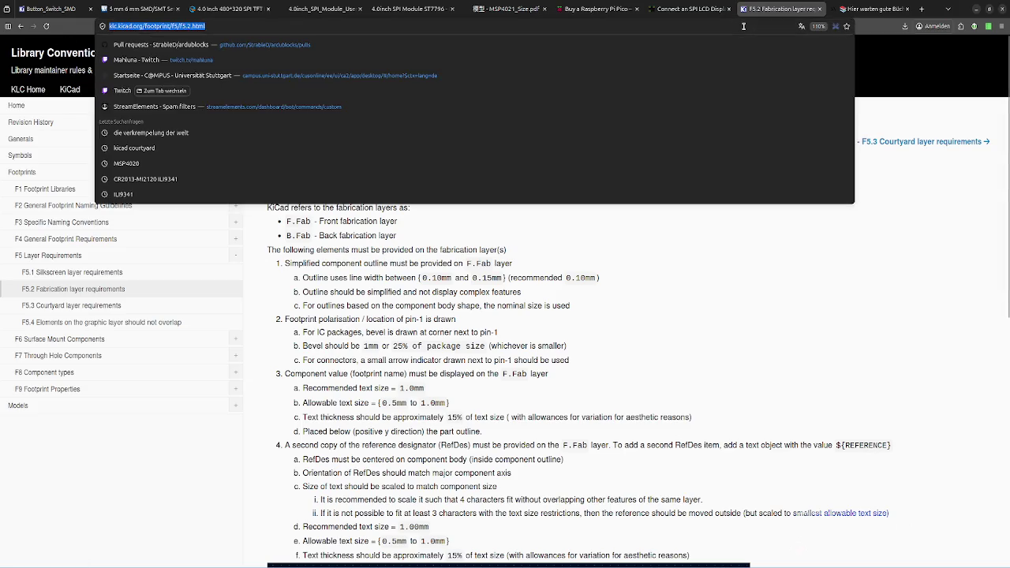
{"action": "type", "text": "kicad"}
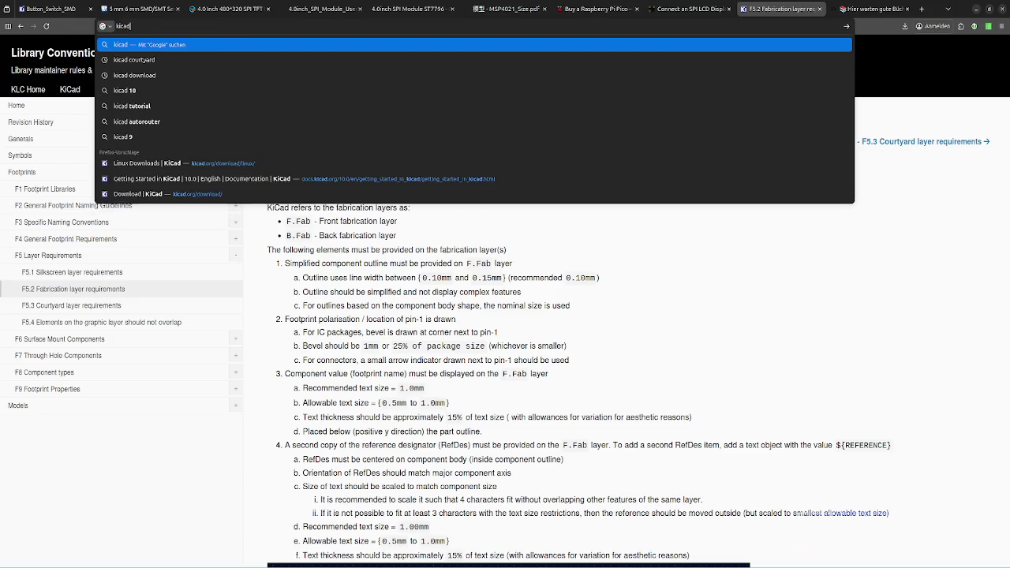
{"action": "type", "text": " doc"}
{"action": "key", "text": "Up"}
{"action": "key", "text": "Up"}
{"action": "key", "text": "Up"}
{"action": "key", "text": "Return"}
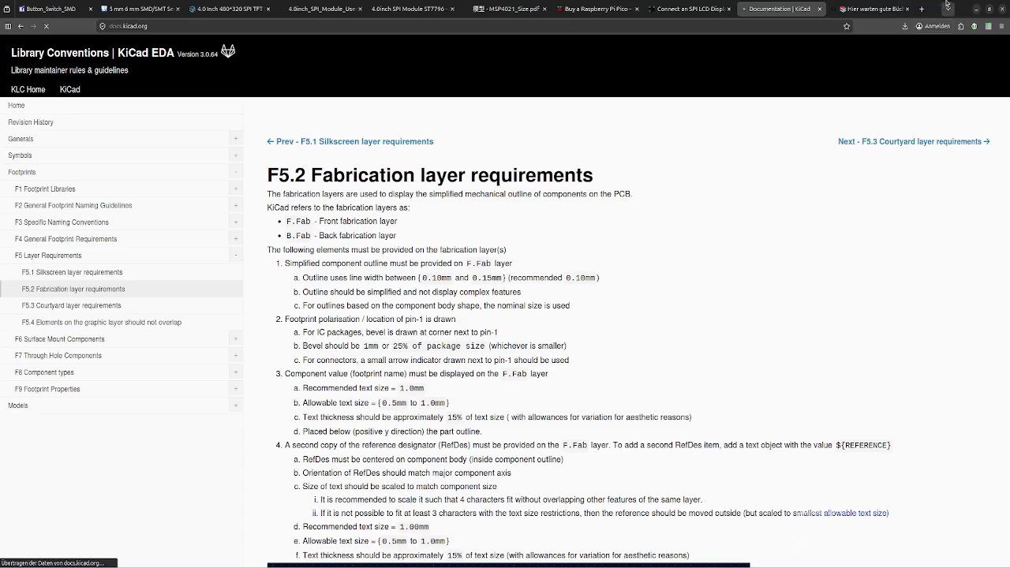
- Close the leftover book shop tab and scroll through the PCB Editor manual
{"action": "left_click", "coordinate": [868, 9]}
{"action": "left_click", "coordinate": [906, 8]}
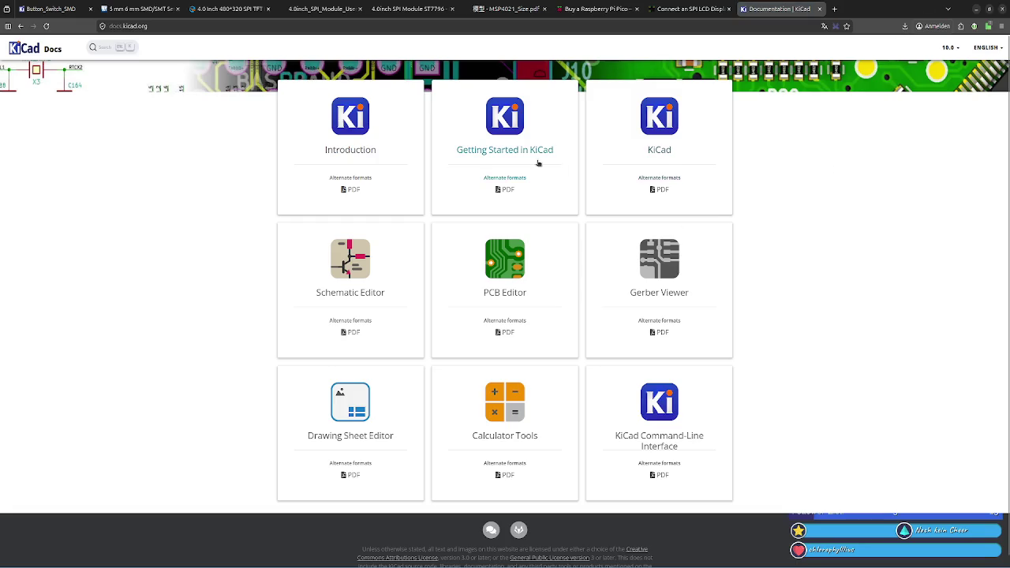
{"action": "left_click", "coordinate": [464, 294]}
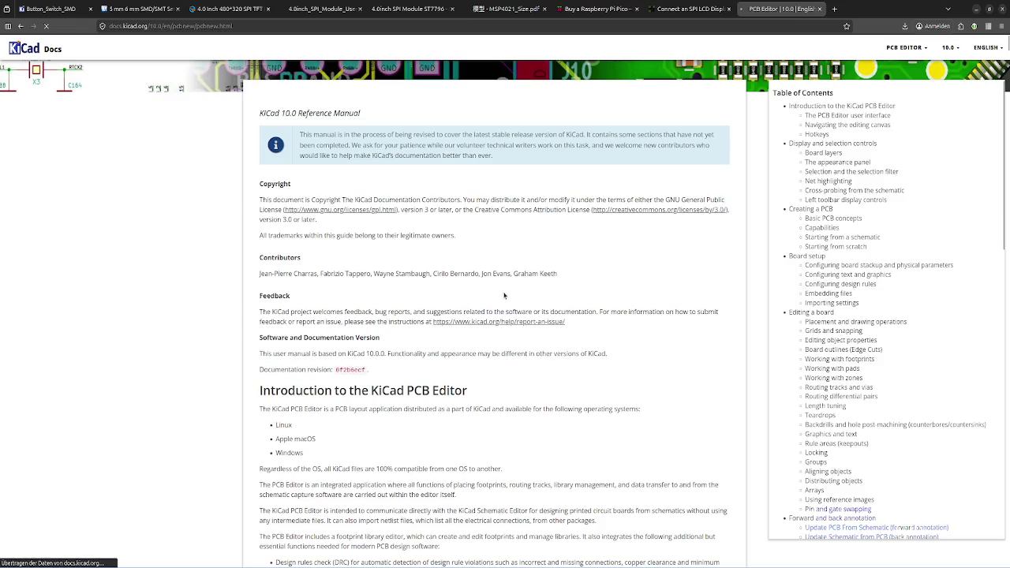
{"action": "scroll", "coordinate": [395, 245], "scroll_direction": "down", "scroll_amount": 4}
{"action": "scroll", "coordinate": [395, 245], "scroll_direction": "up", "scroll_amount": 2}
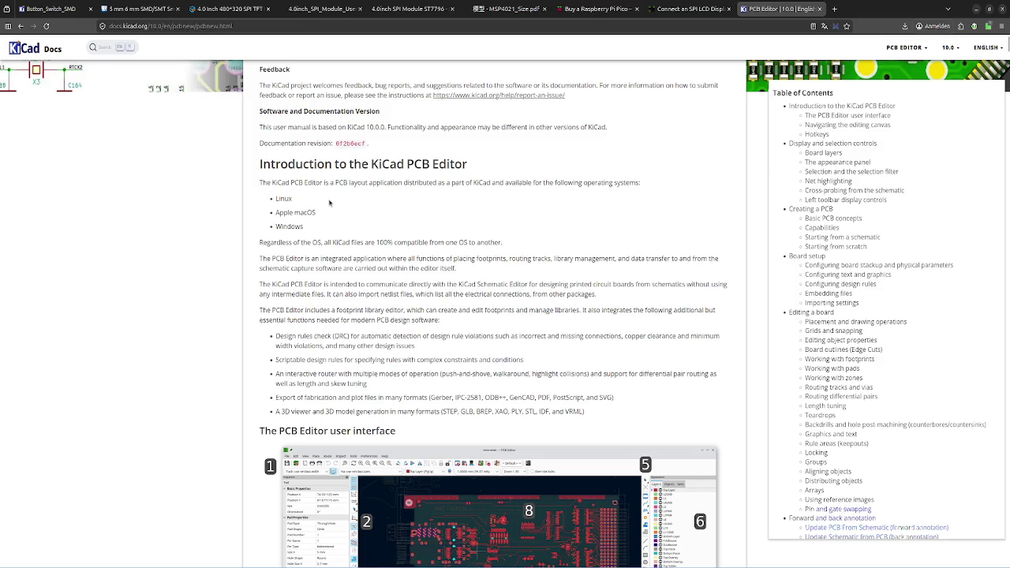
{"action": "scroll", "coordinate": [330, 203], "scroll_direction": "down", "scroll_amount": 1}
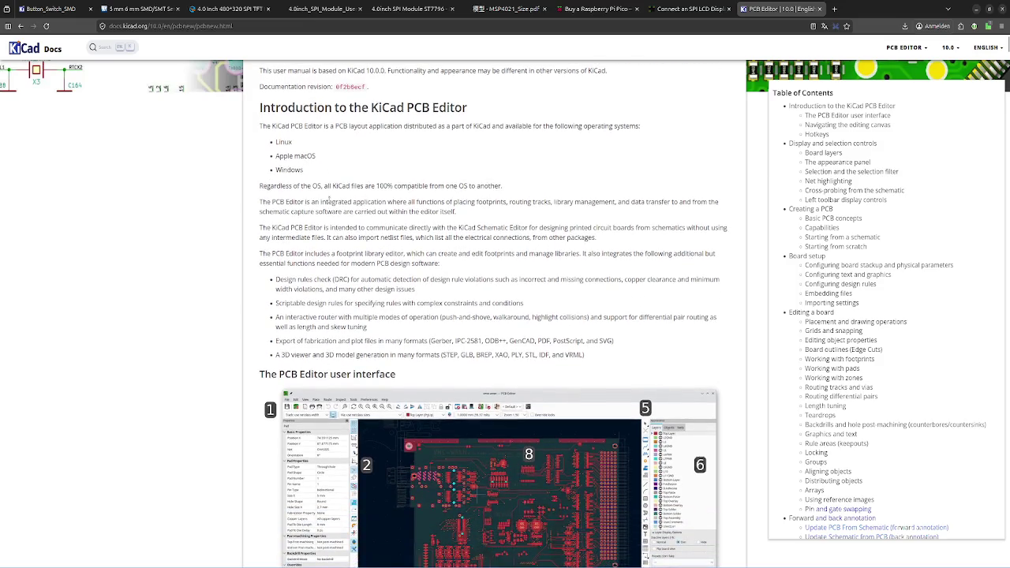
{"action": "scroll", "coordinate": [330, 200], "scroll_direction": "down", "scroll_amount": 3}
{"action": "scroll", "coordinate": [329, 201], "scroll_direction": "down", "scroll_amount": 1}
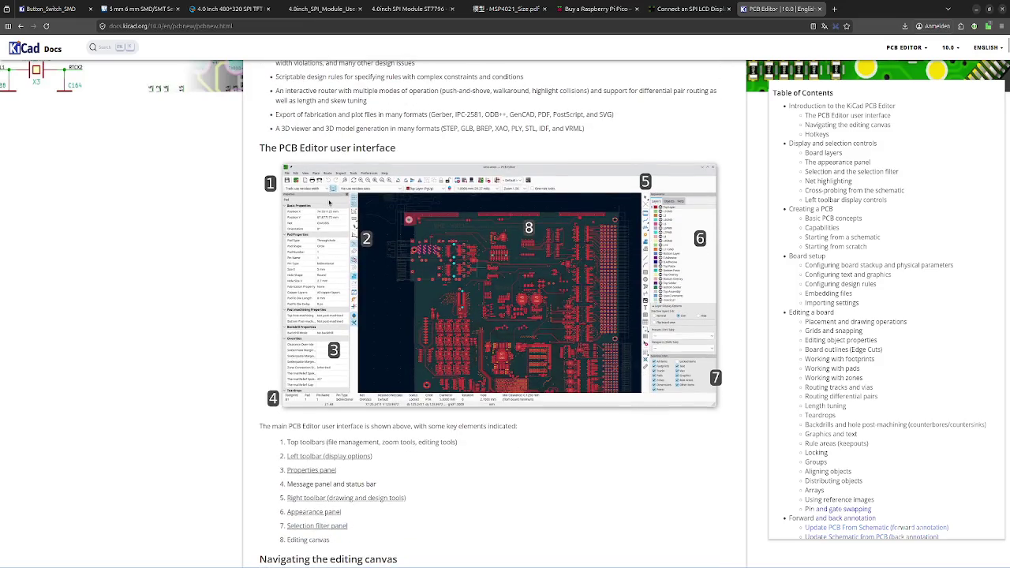
{"action": "mouse_move", "coordinate": [338, 148]}
{"action": "scroll", "coordinate": [351, 403], "scroll_direction": "down", "scroll_amount": 2}
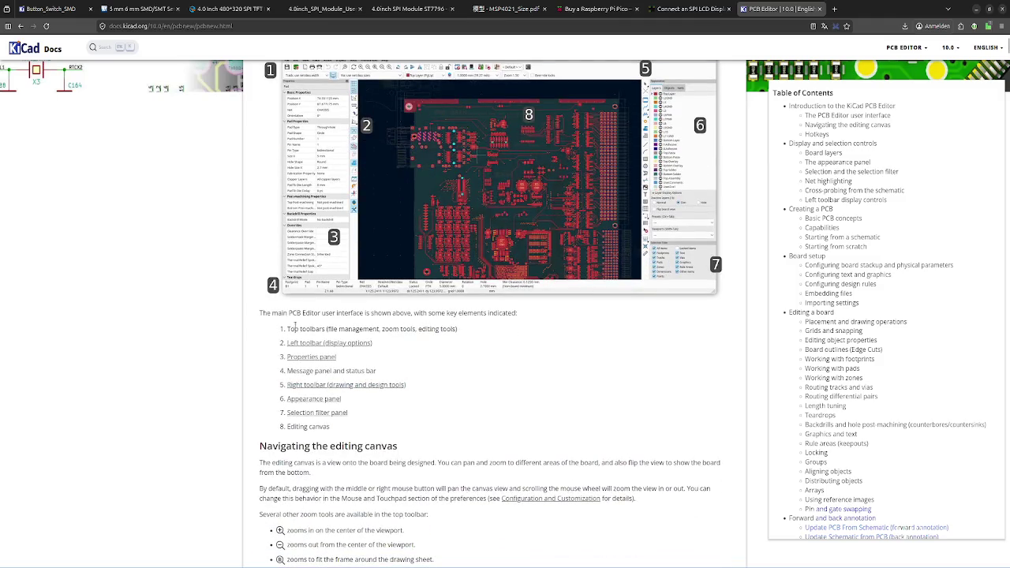
{"action": "scroll", "coordinate": [318, 359], "scroll_direction": "down", "scroll_amount": 3}
{"action": "scroll", "coordinate": [336, 327], "scroll_direction": "down", "scroll_amount": 3}
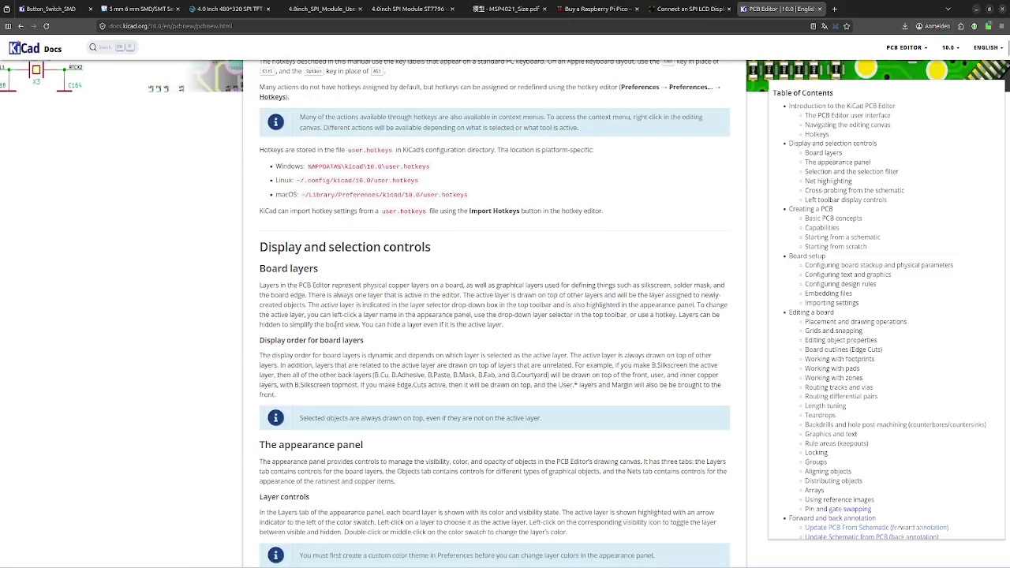
{"action": "scroll", "coordinate": [336, 324], "scroll_direction": "down", "scroll_amount": 1}
{"action": "scroll", "coordinate": [336, 324], "scroll_direction": "up", "scroll_amount": 15}
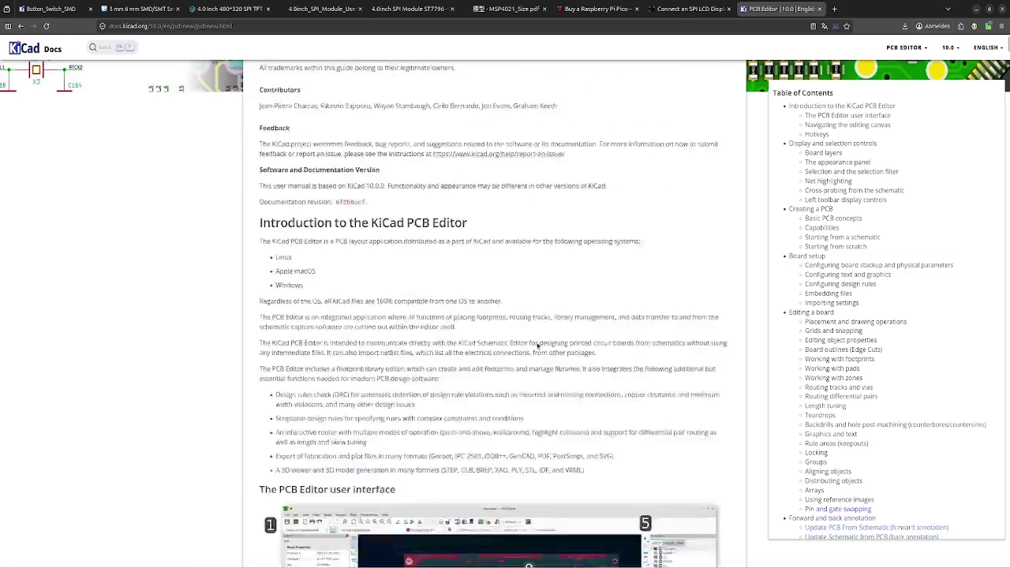
- Open Getting Started in KiCad at Tutorial part 3's board setup, then return to the PCB editor
{"action": "left_click", "coordinate": [906, 48]}
{"action": "left_click", "coordinate": [882, 98]}
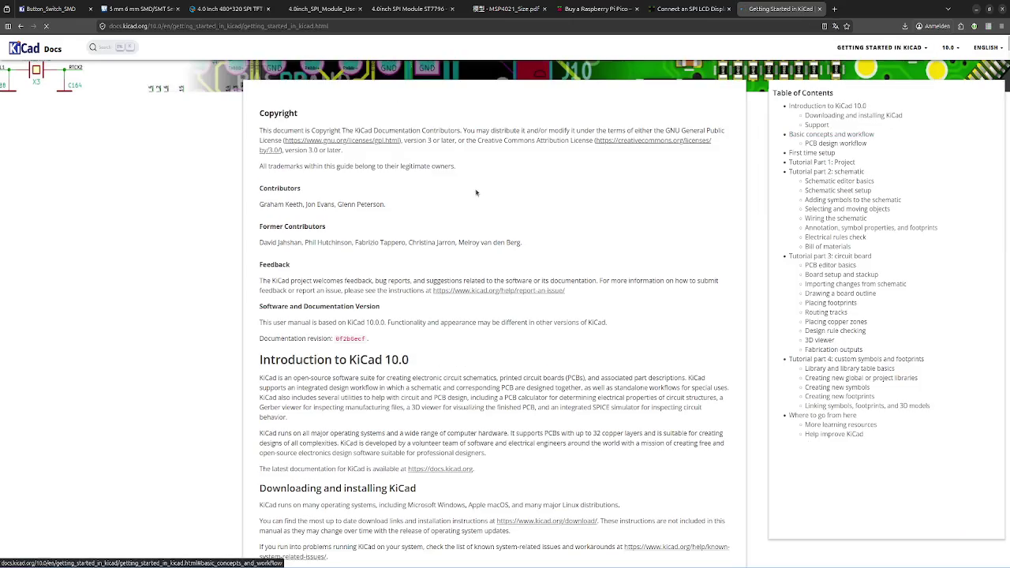
{"action": "scroll", "coordinate": [552, 201], "scroll_direction": "down", "scroll_amount": 4}
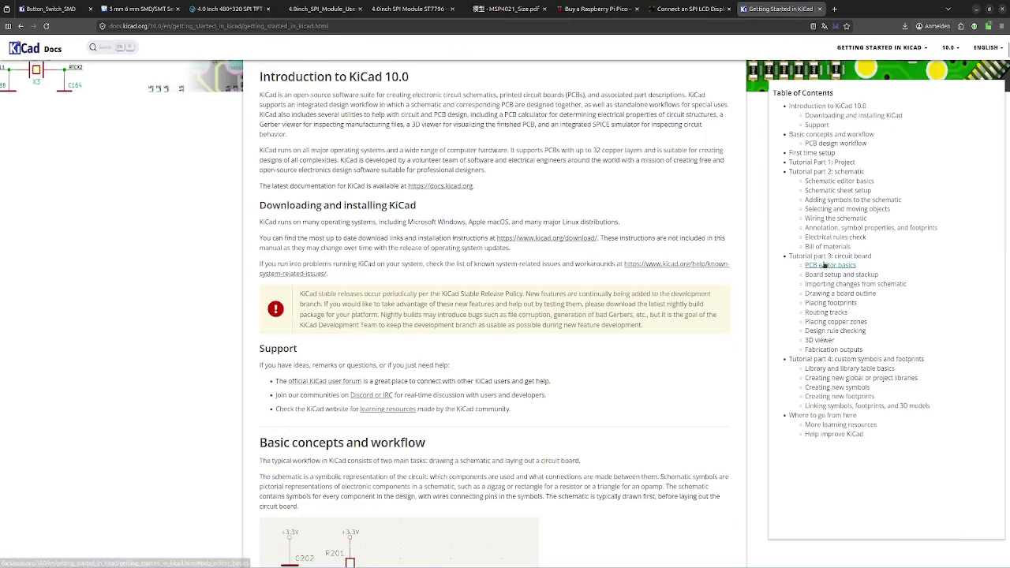
{"action": "left_click", "coordinate": [829, 256]}
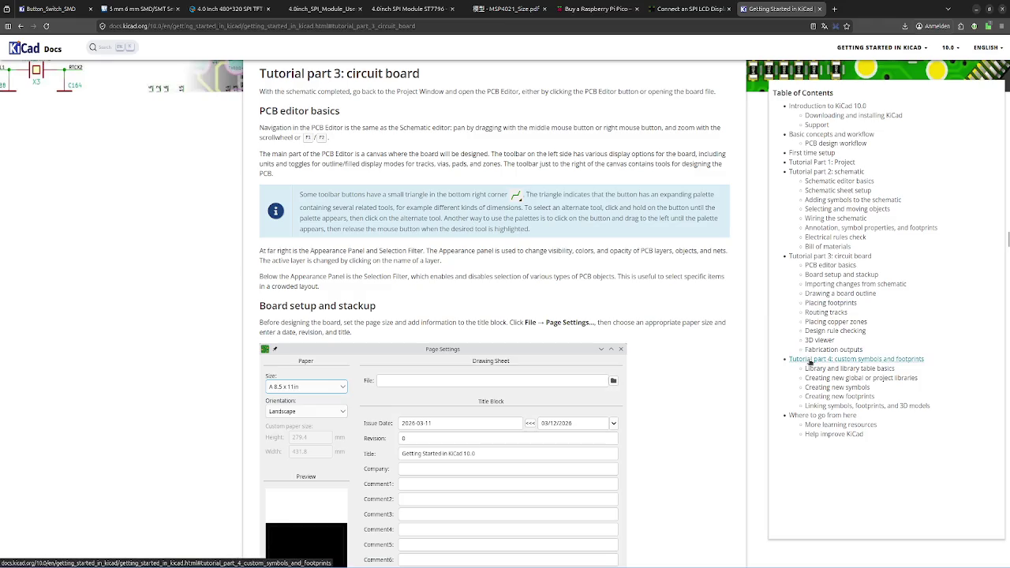
{"action": "scroll", "coordinate": [512, 160], "scroll_direction": "up", "scroll_amount": 1}
{"action": "scroll", "coordinate": [512, 161], "scroll_direction": "down", "scroll_amount": 3}
{"action": "scroll", "coordinate": [511, 161], "scroll_direction": "up", "scroll_amount": 1}
{"action": "scroll", "coordinate": [286, 132], "scroll_direction": "up", "scroll_amount": 1}
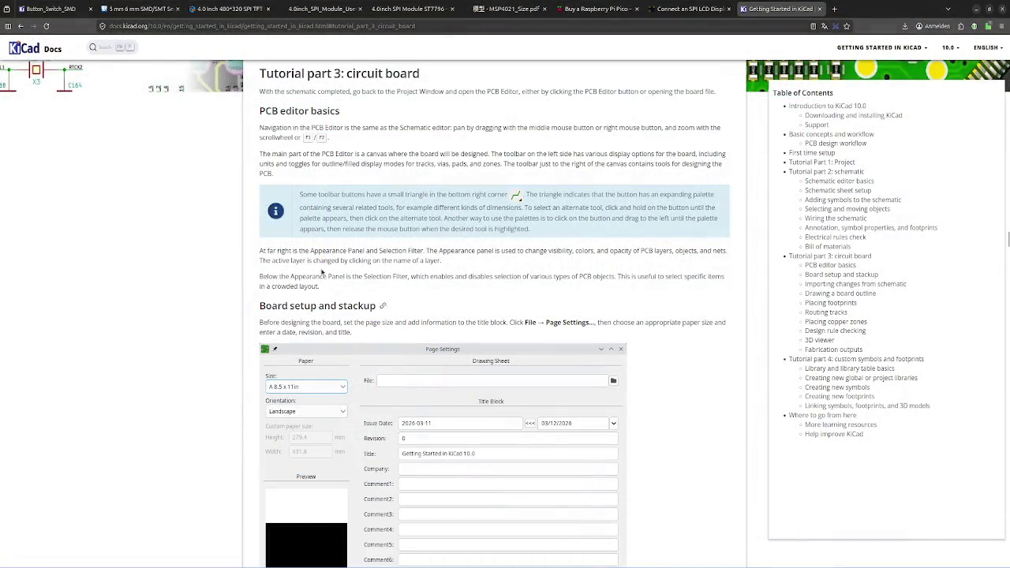
{"action": "scroll", "coordinate": [403, 302], "scroll_direction": "down", "scroll_amount": 1}
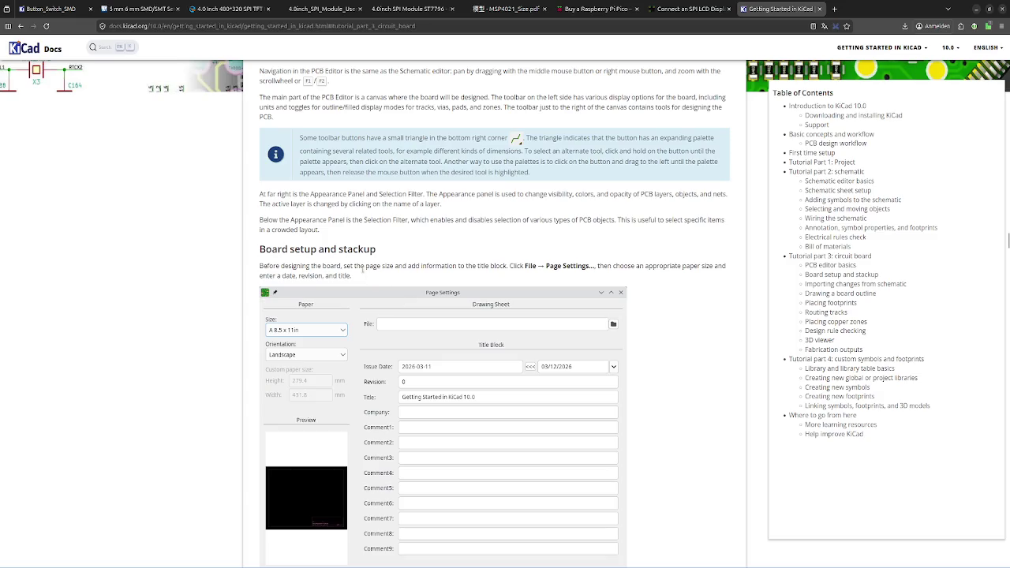
{"action": "scroll", "coordinate": [361, 269], "scroll_direction": "down", "scroll_amount": 2}
{"action": "key", "text": "alt+Tab"}
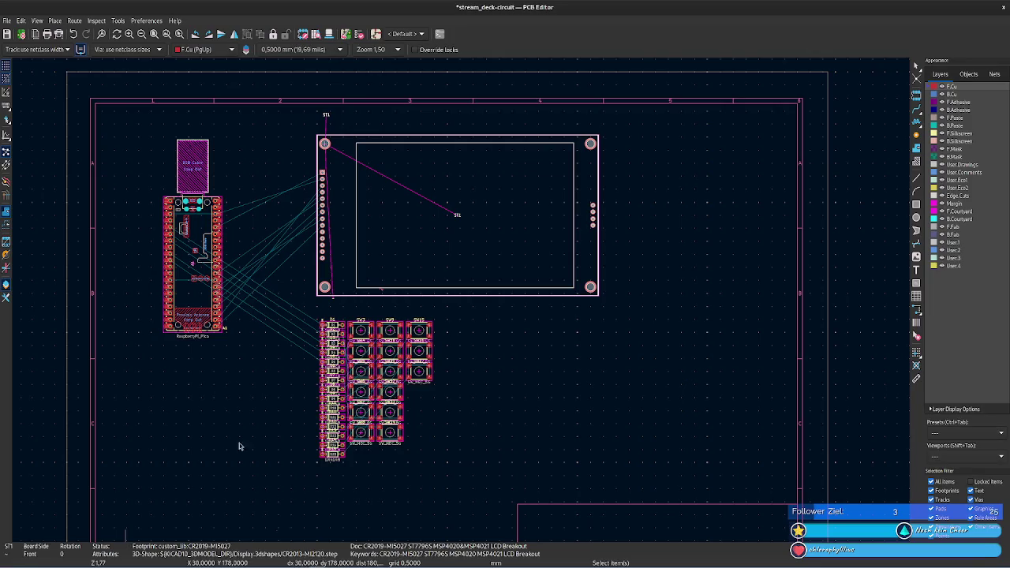
- In Page Settings, set issue date 2026-04-09, revision 0 and title 'DIY Stream Deck PCB', then confirm
{"action": "left_click", "coordinate": [6, 20]}
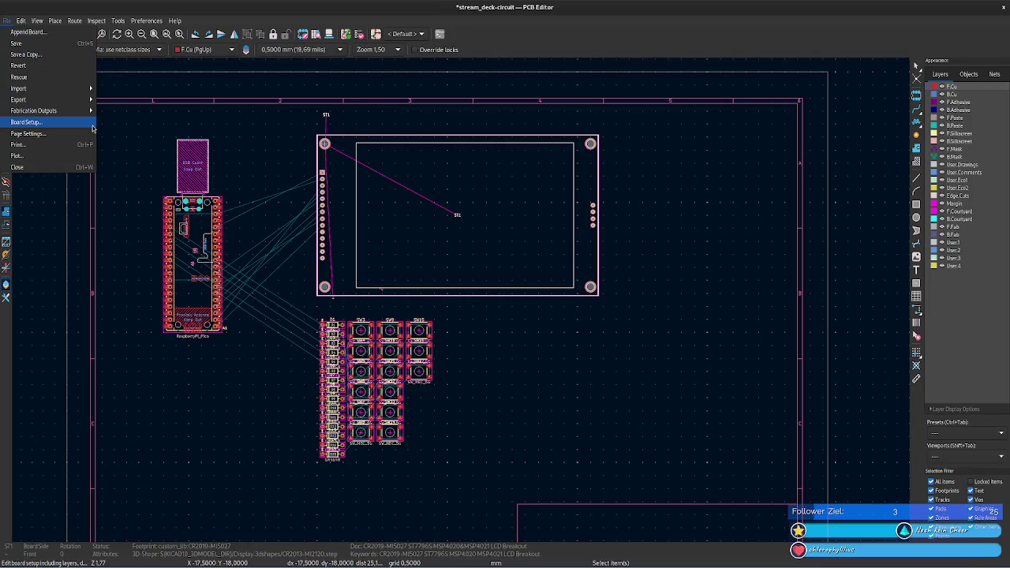
{"action": "left_click", "coordinate": [78, 134]}
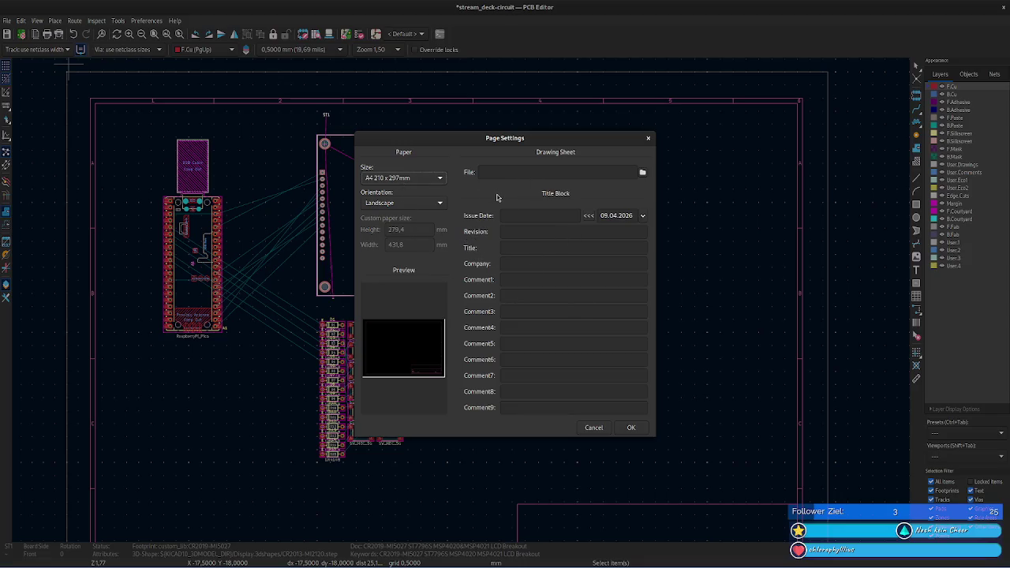
{"action": "left_click", "coordinate": [590, 216]}
{"action": "left_click", "coordinate": [540, 232]}
{"action": "type", "text": "026-04-09"}
{"action": "left_click", "coordinate": [530, 249]}
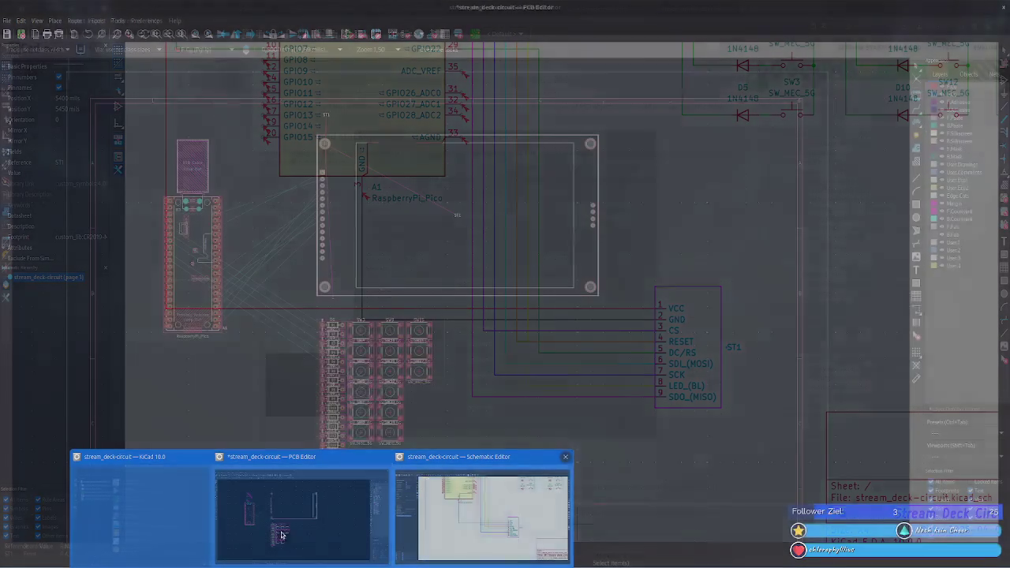
{"action": "left_click", "coordinate": [301, 513]}
{"action": "type", "text": "DIY STr"}
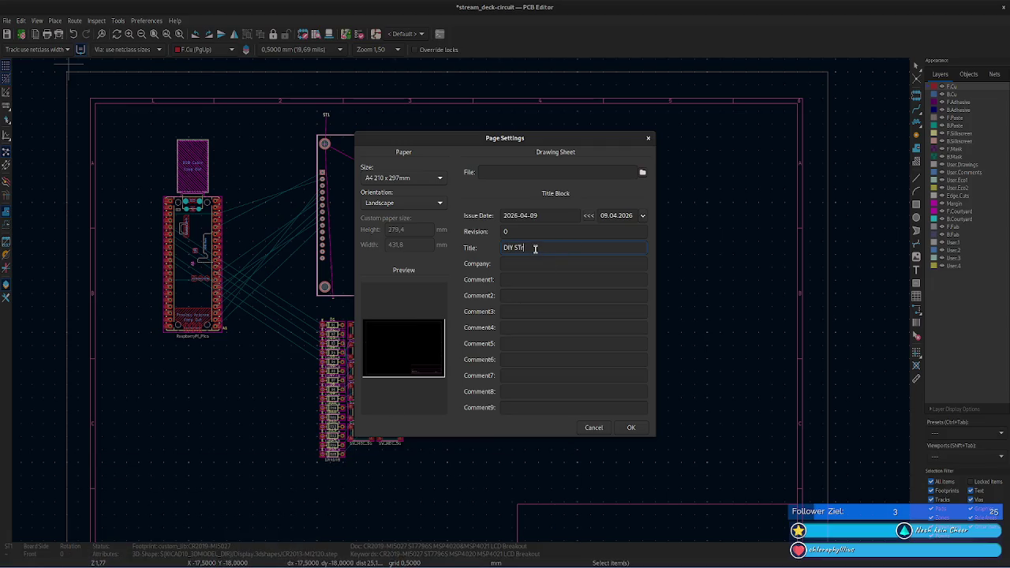
{"action": "key", "text": "BackSpace"}
{"action": "key", "text": "BackSpace"}
{"action": "type", "text": "tream De"}
{"action": "left_click", "coordinate": [636, 431]}
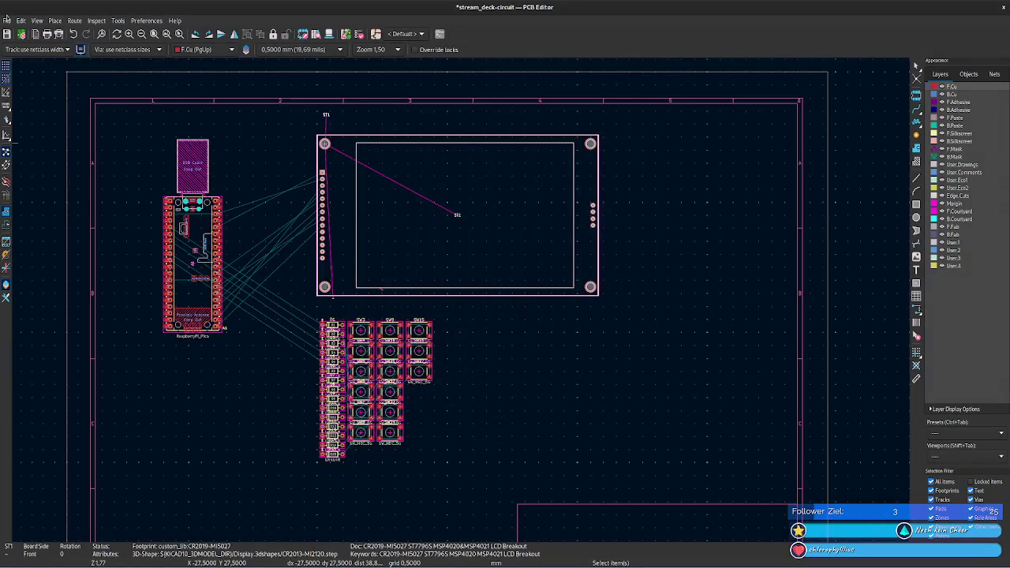
- Review Board Setup's layers, finish, solder mask and stackup pages, keeping 2 copper layers, then close
{"action": "left_click", "coordinate": [7, 20]}
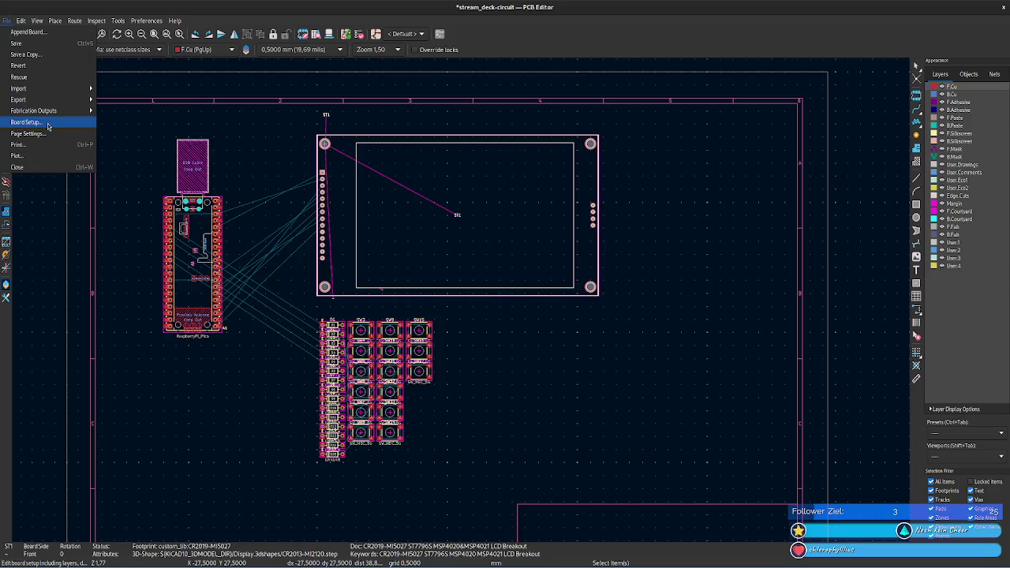
{"action": "left_click", "coordinate": [26, 122]}
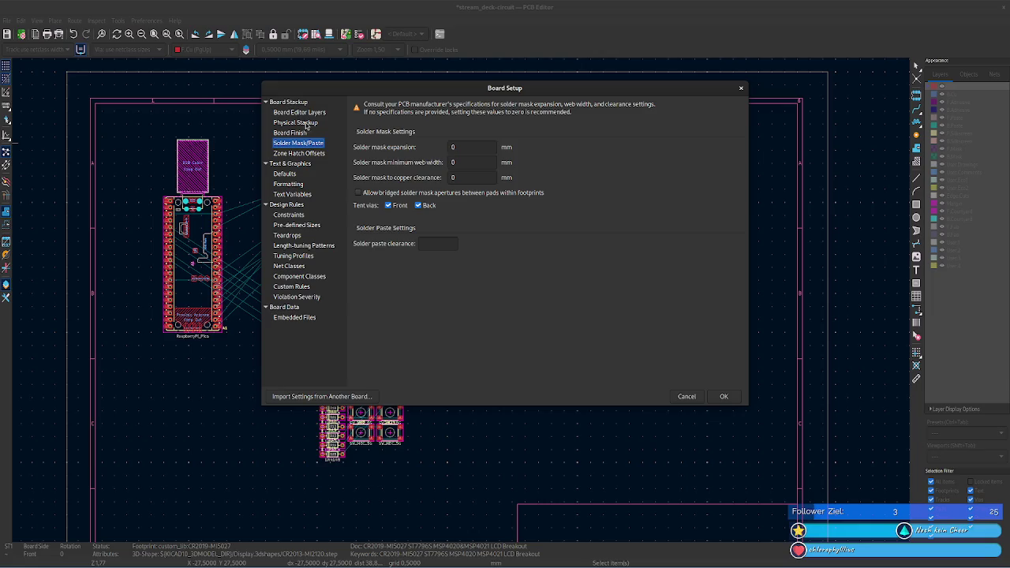
{"action": "left_click", "coordinate": [301, 113]}
{"action": "left_click", "coordinate": [303, 134]}
{"action": "left_click", "coordinate": [301, 143]}
{"action": "left_click", "coordinate": [312, 115]}
{"action": "scroll", "coordinate": [556, 150], "scroll_direction": "down", "scroll_amount": 1}
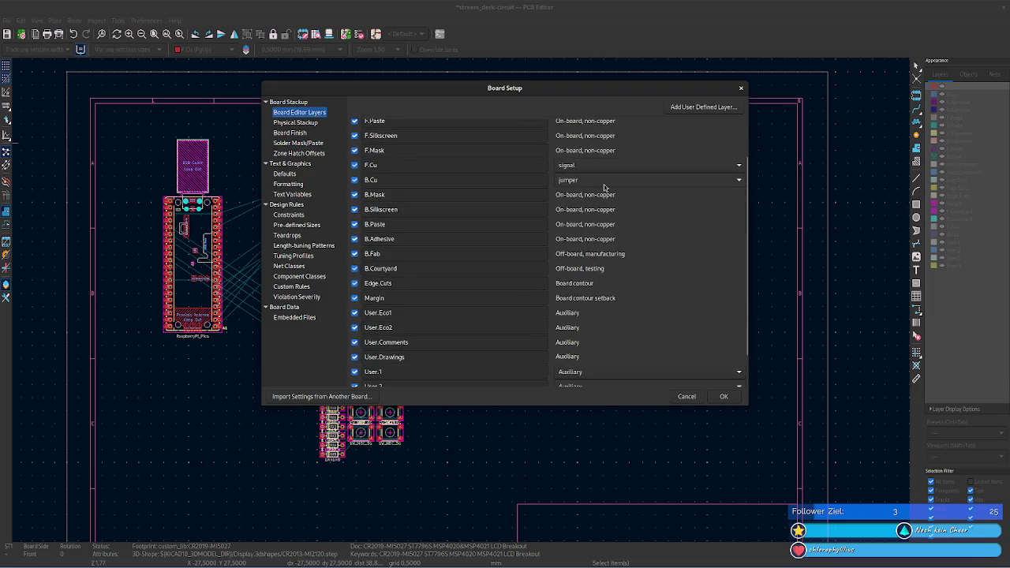
{"action": "left_click", "coordinate": [293, 123]}
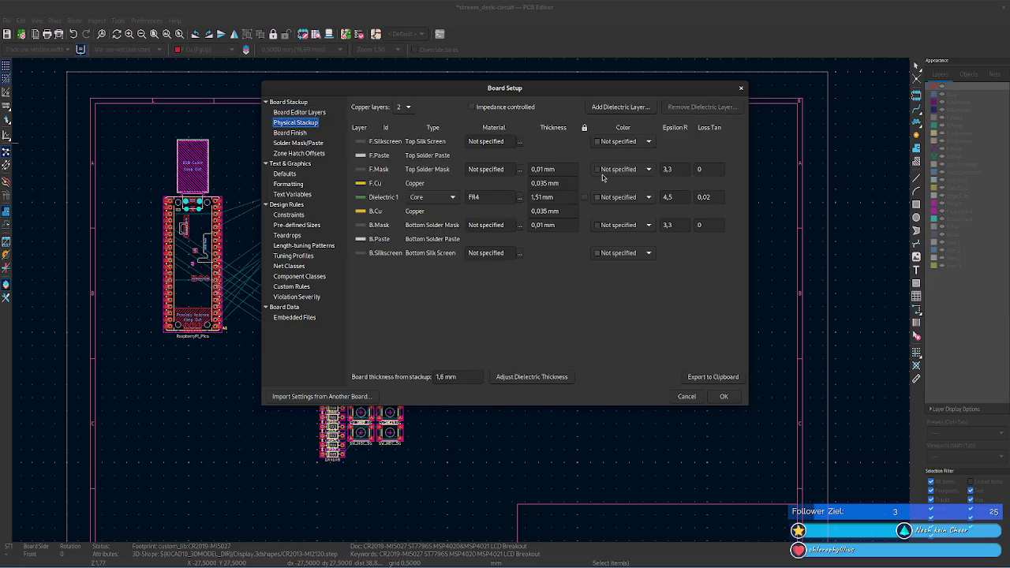
{"action": "left_click", "coordinate": [407, 108]}
{"action": "left_click", "coordinate": [438, 96]}
{"action": "left_click", "coordinate": [742, 89]}
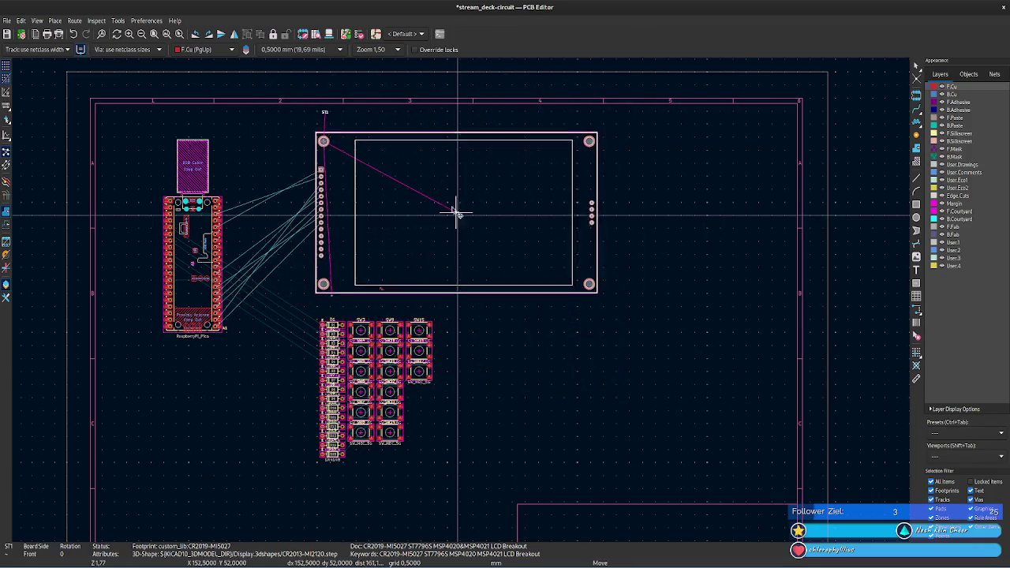
- Move the LCD display footprint up-left and the Raspberry Pi Pico down-right
{"action": "left_click_drag", "start_coordinate": [474, 201], "coordinate": [446, 185]}
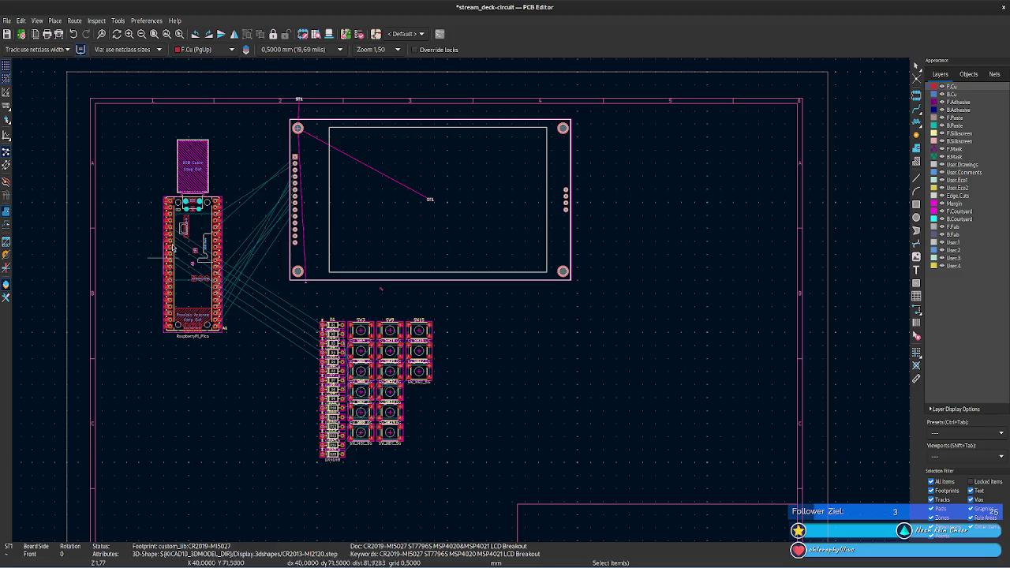
{"action": "mouse_move", "coordinate": [187, 247]}
{"action": "left_mouse_down"}
{"action": "mouse_move", "coordinate": [304, 276]}
{"action": "mouse_move", "coordinate": [188, 259]}
{"action": "mouse_move", "coordinate": [202, 280]}
{"action": "left_mouse_up"}
{"action": "scroll", "coordinate": [457, 292], "scroll_direction": "up", "scroll_amount": 2}
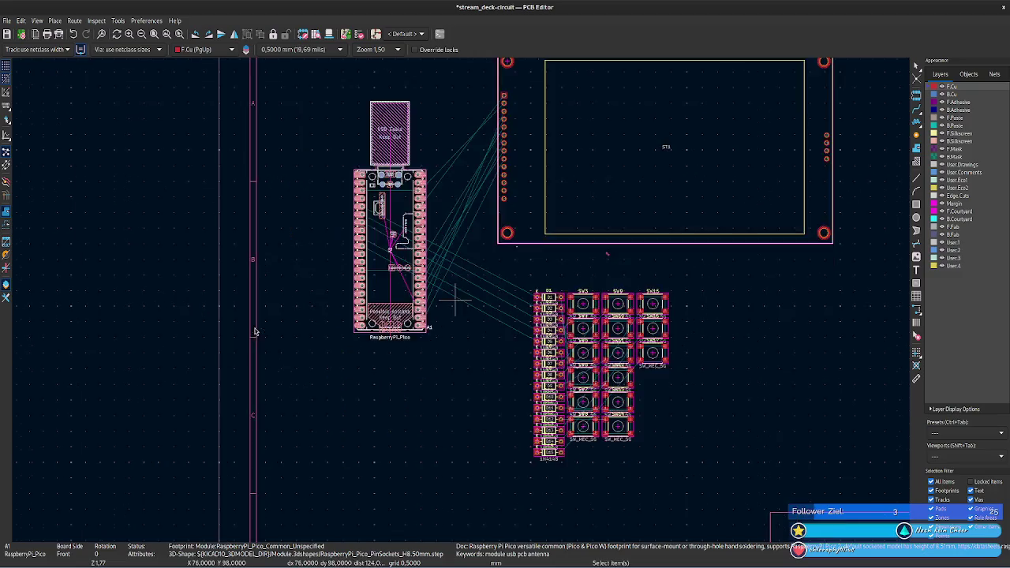
{"action": "scroll", "coordinate": [482, 312], "scroll_direction": "up", "scroll_amount": 4}
{"action": "mouse_move", "coordinate": [332, 247]}
{"action": "left_mouse_down"}
{"action": "mouse_move", "coordinate": [358, 254]}
{"action": "mouse_move", "coordinate": [367, 319]}
{"action": "left_mouse_up"}
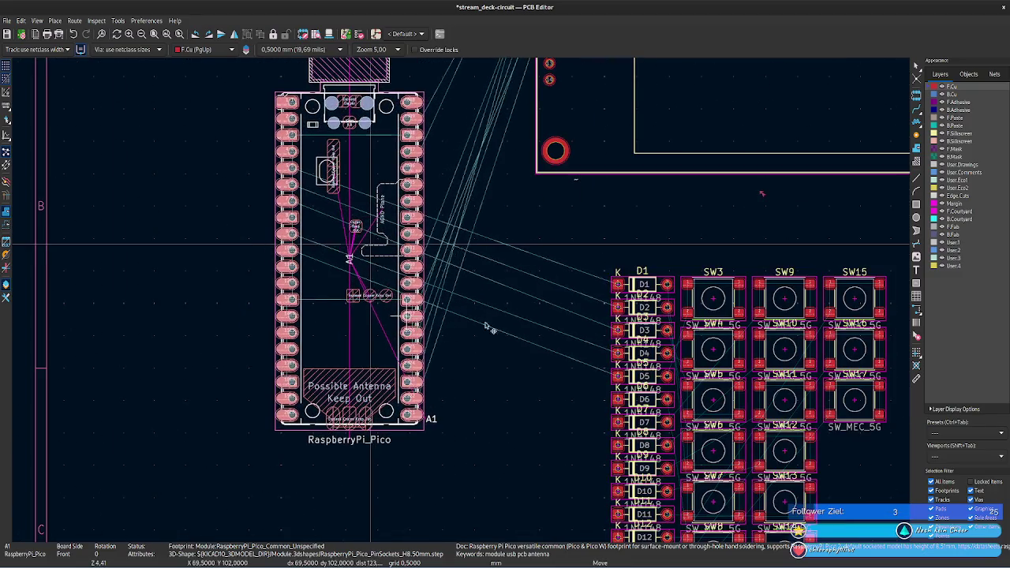
- Nudge diode D1 up-left, then select the parts around the diode column and open their actions
{"action": "left_click", "coordinate": [619, 285]}
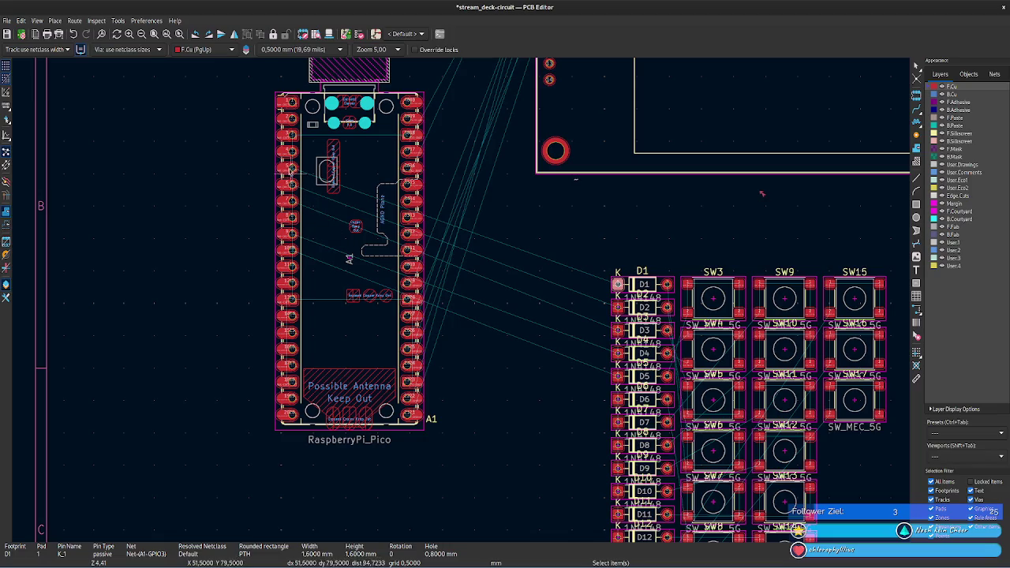
{"action": "mouse_move", "coordinate": [605, 289]}
{"action": "left_mouse_down"}
{"action": "mouse_move", "coordinate": [602, 270]}
{"action": "mouse_move", "coordinate": [618, 277]}
{"action": "left_mouse_up"}
{"action": "scroll", "coordinate": [581, 237], "scroll_direction": "down", "scroll_amount": 2}
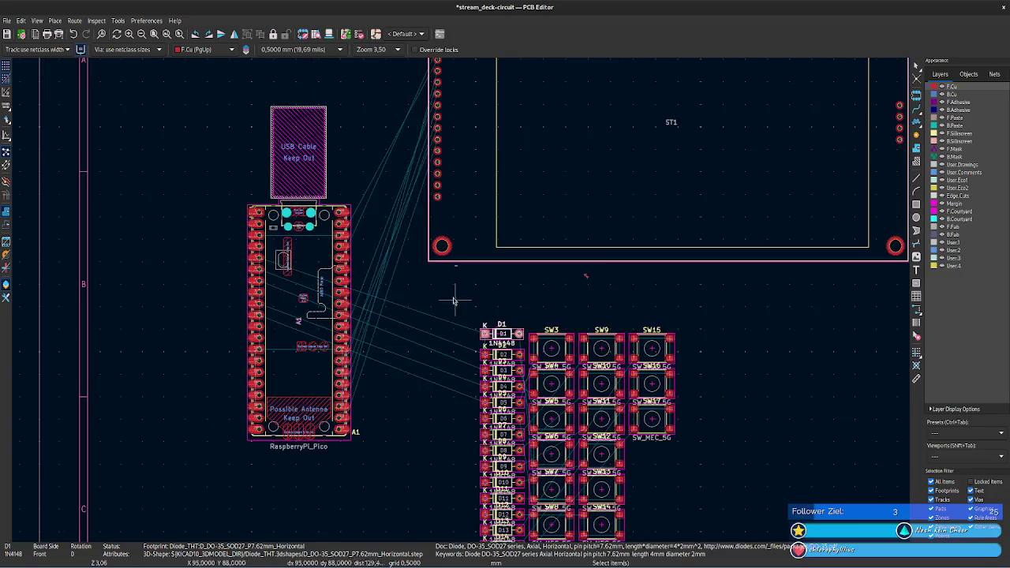
{"action": "mouse_move", "coordinate": [789, 350]}
{"action": "left_mouse_down"}
{"action": "mouse_move", "coordinate": [746, 231]}
{"action": "mouse_move", "coordinate": [762, 350]}
{"action": "left_mouse_up"}
{"action": "right_click", "coordinate": [759, 355]}
- Move diode D1 out of the diode column to below the switch grid, undoing an accidental label move
{"action": "key", "text": "Escape"}
{"action": "middle_click_drag", "start_coordinate": [751, 367], "coordinate": [710, 225]}
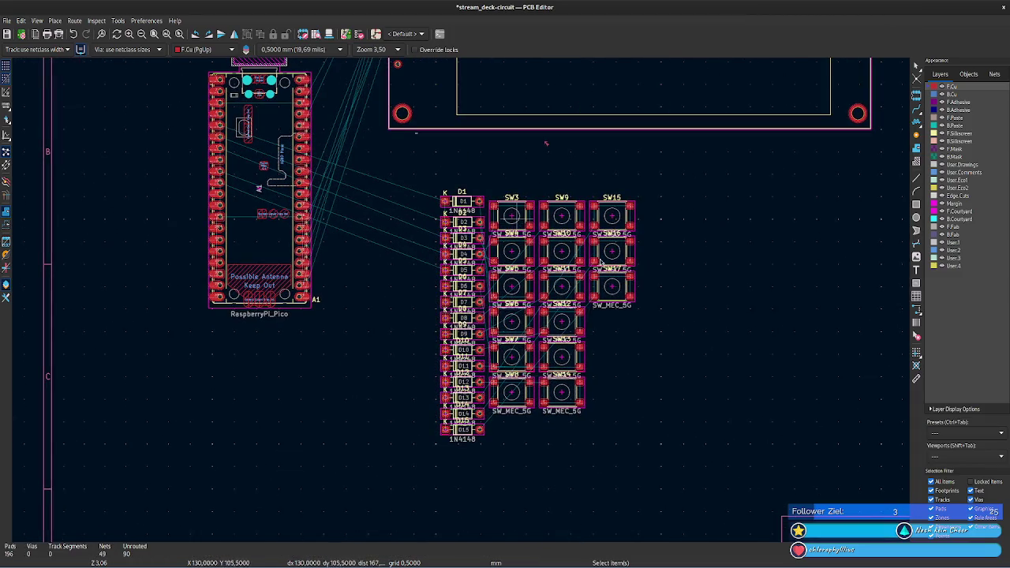
{"action": "right_click", "coordinate": [706, 319]}
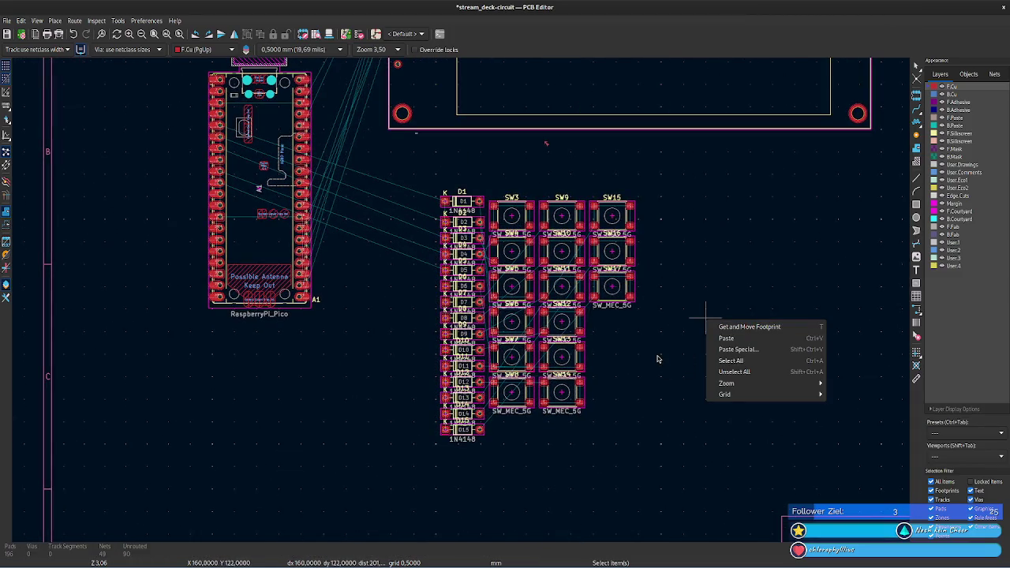
{"action": "key", "text": "Escape"}
{"action": "left_click_drag", "start_coordinate": [435, 191], "coordinate": [568, 425]}
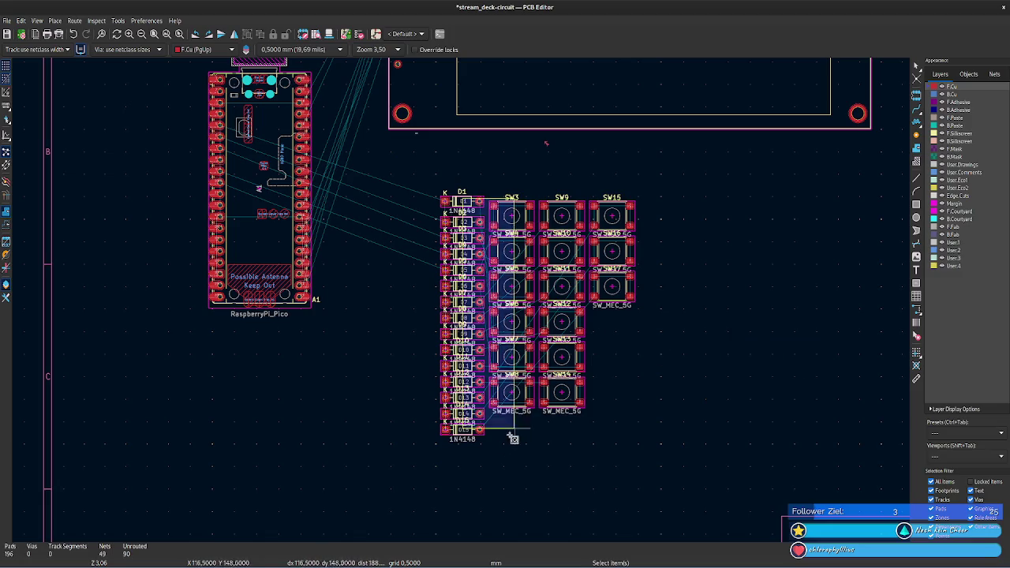
{"action": "mouse_move", "coordinate": [478, 185]}
{"action": "left_mouse_down"}
{"action": "mouse_move", "coordinate": [393, 298]}
{"action": "mouse_move", "coordinate": [457, 176]}
{"action": "mouse_move", "coordinate": [434, 152]}
{"action": "left_mouse_up"}
{"action": "left_click", "coordinate": [464, 204]}
{"action": "left_click", "coordinate": [472, 206]}
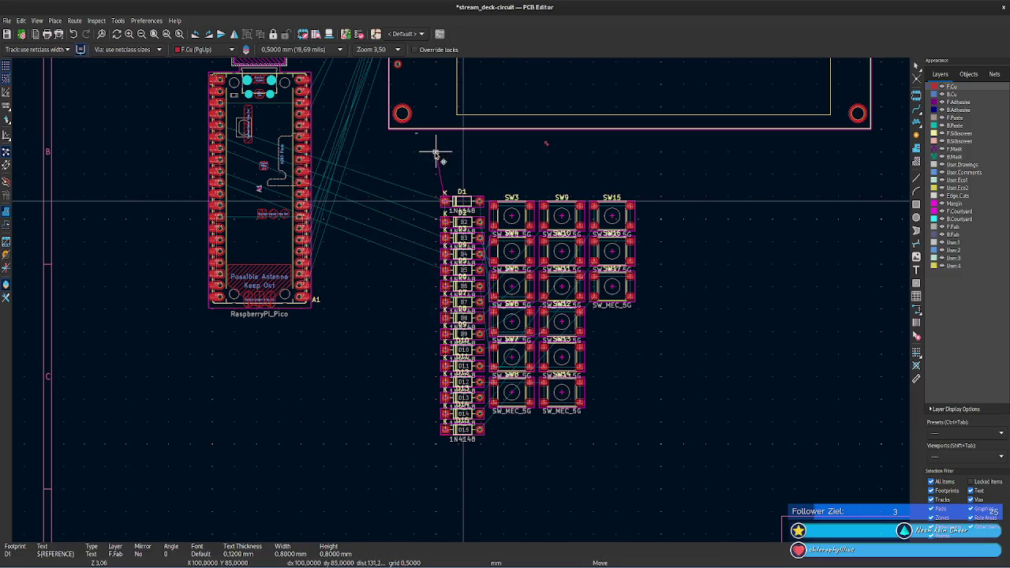
{"action": "key", "text": "ctrl+z"}
{"action": "left_click", "coordinate": [472, 203]}
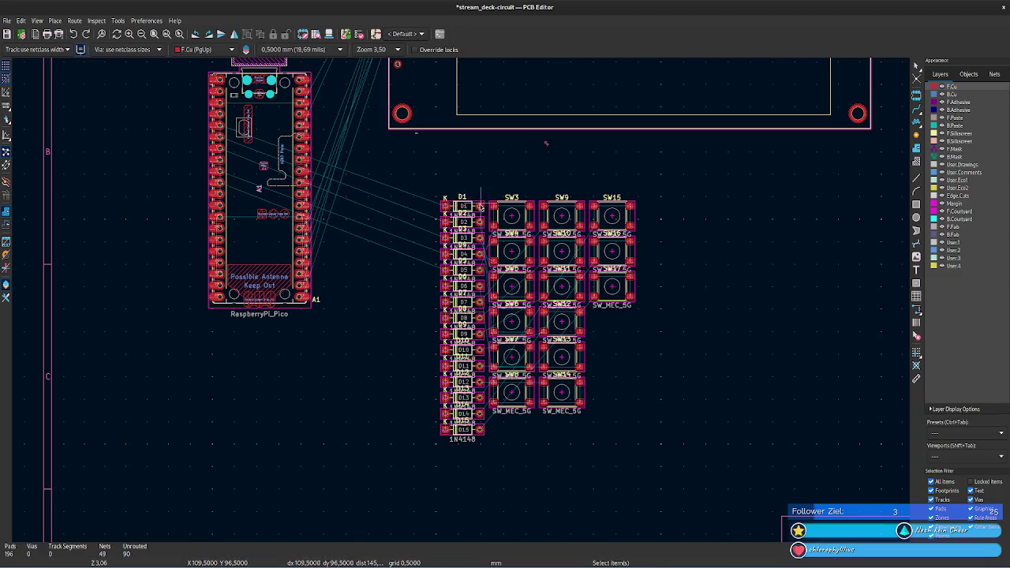
{"action": "mouse_move", "coordinate": [472, 207]}
{"action": "left_mouse_down"}
{"action": "mouse_move", "coordinate": [536, 352]}
{"action": "mouse_move", "coordinate": [451, 491]}
{"action": "left_mouse_up"}
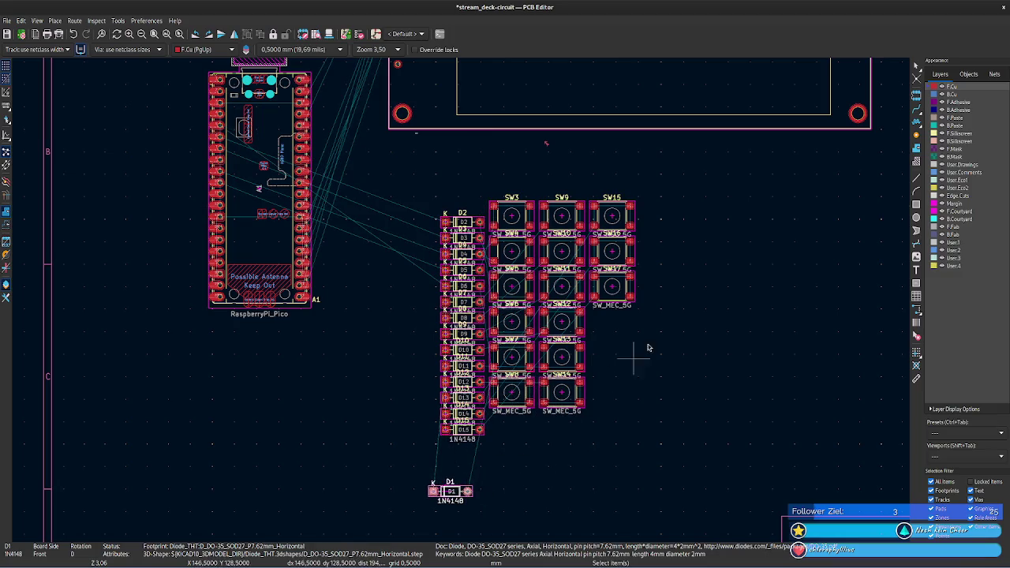
- Move the display footprint right and down beside the switch grid
{"action": "scroll", "coordinate": [457, 300], "scroll_direction": "down", "scroll_amount": 2}
{"action": "scroll", "coordinate": [457, 300], "scroll_direction": "down", "scroll_amount": 2}
{"action": "scroll", "coordinate": [497, 298], "scroll_direction": "down", "scroll_amount": 1}
{"action": "scroll", "coordinate": [538, 339], "scroll_direction": "up", "scroll_amount": 1}
{"action": "scroll", "coordinate": [539, 339], "scroll_direction": "up", "scroll_amount": 1}
{"action": "scroll", "coordinate": [538, 338], "scroll_direction": "up", "scroll_amount": 1}
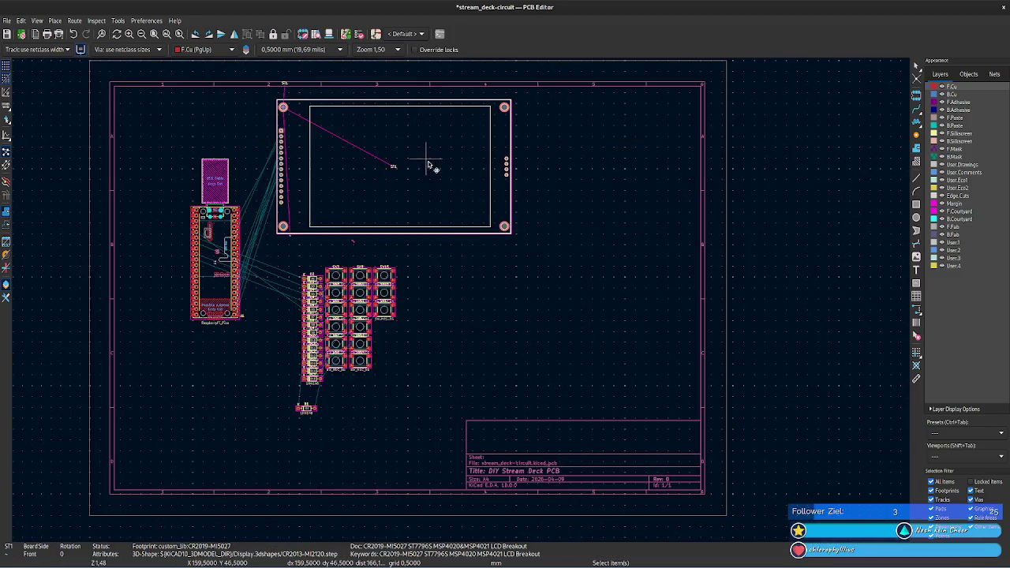
{"action": "left_click_drag", "start_coordinate": [428, 162], "coordinate": [578, 259]}
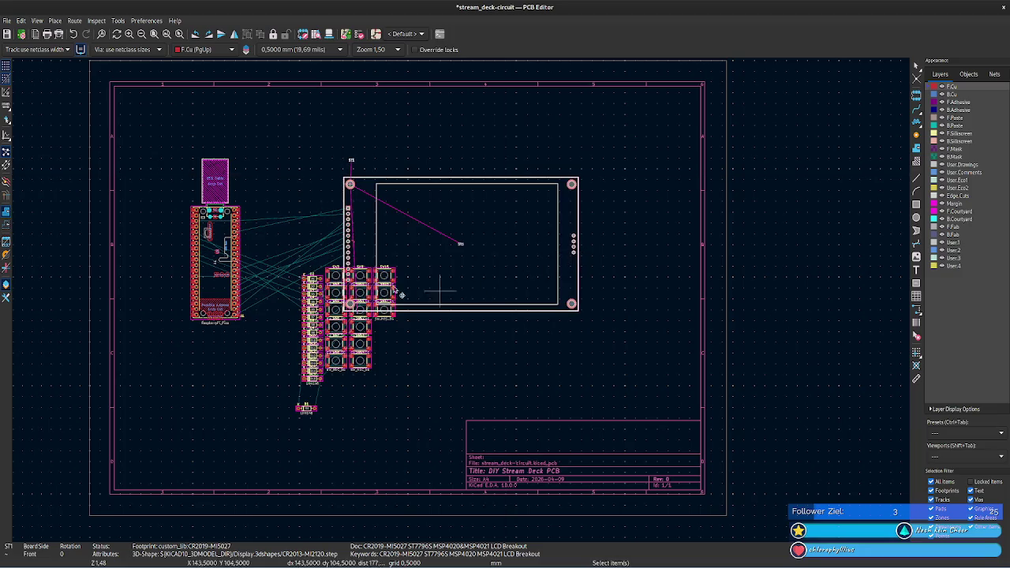
- Drag a tactile switch up onto the display area
{"action": "left_click", "coordinate": [335, 274]}
{"action": "left_click_drag", "start_coordinate": [346, 266], "coordinate": [393, 203]}
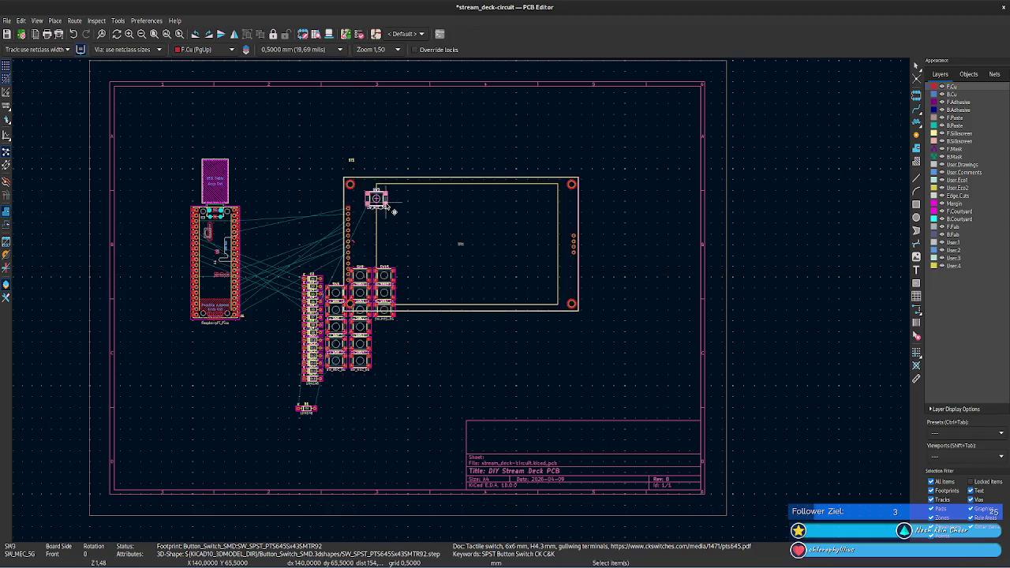
{"action": "scroll", "coordinate": [393, 203], "scroll_direction": "up", "scroll_amount": 3}
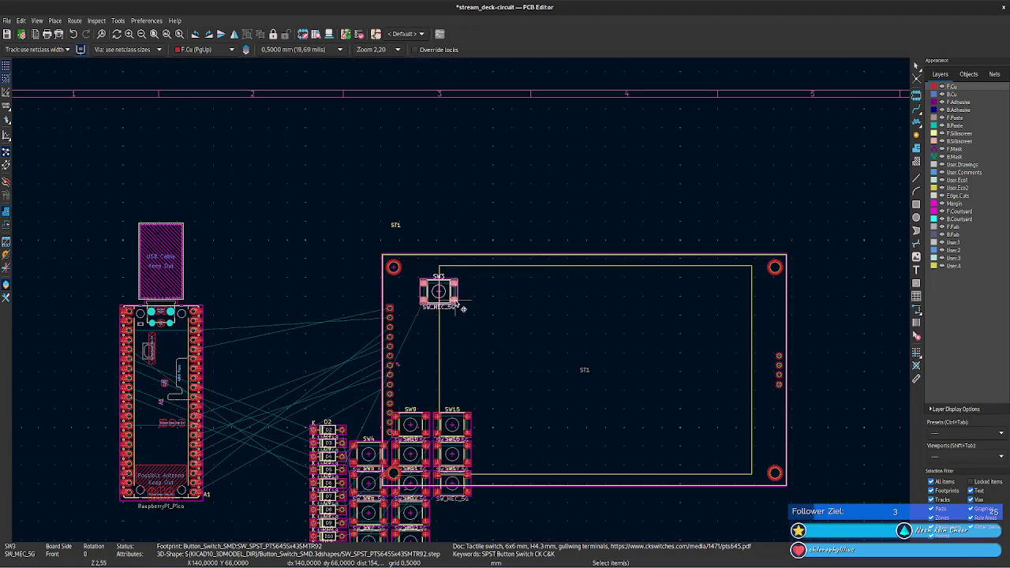
{"action": "middle_click_drag", "start_coordinate": [513, 229], "coordinate": [518, 158]}
{"action": "scroll", "coordinate": [519, 157], "scroll_direction": "up", "scroll_amount": 2}
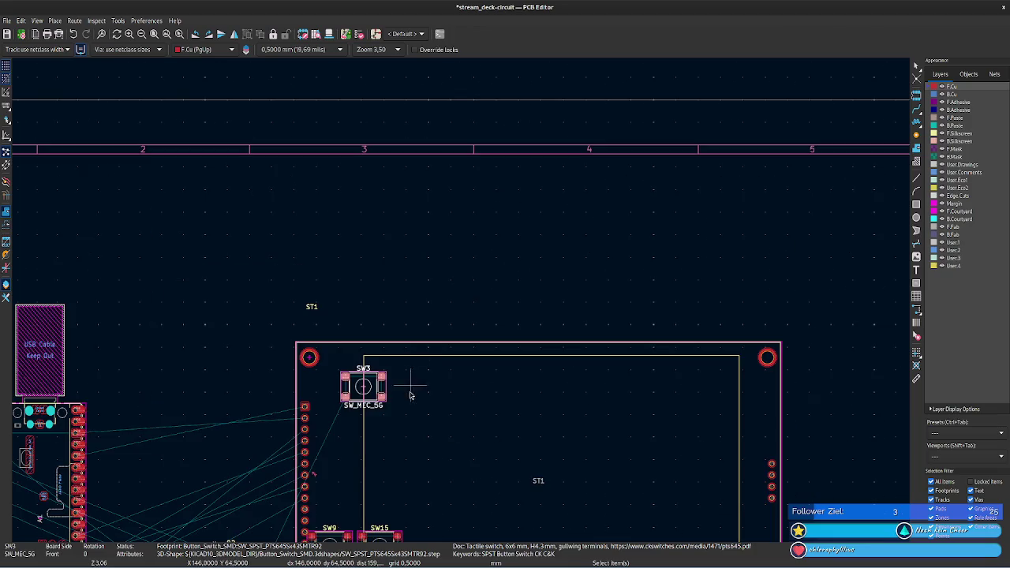
{"action": "middle_click_drag", "start_coordinate": [433, 270], "coordinate": [440, 185]}
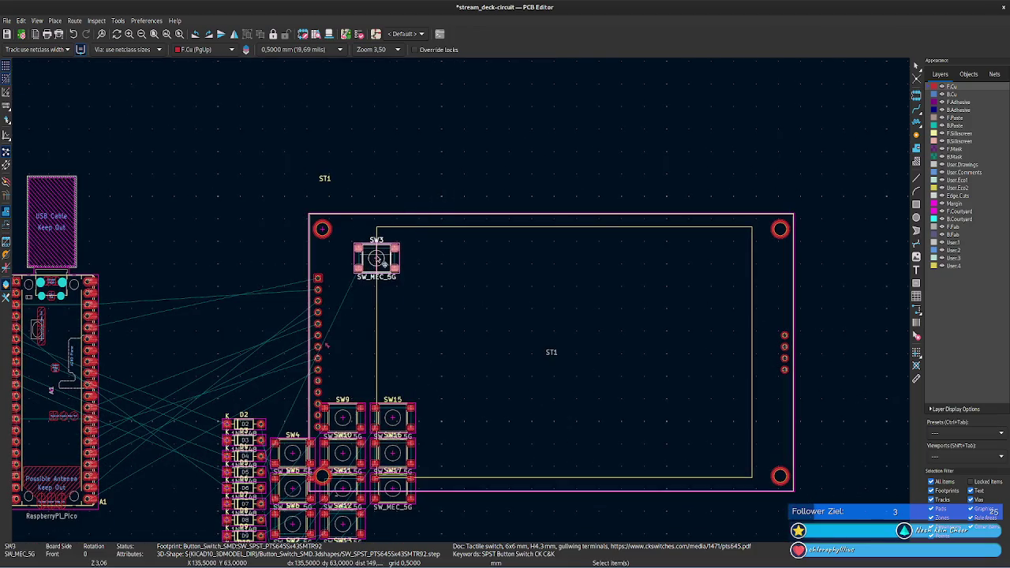
{"action": "middle_click_drag", "start_coordinate": [489, 196], "coordinate": [480, 144]}
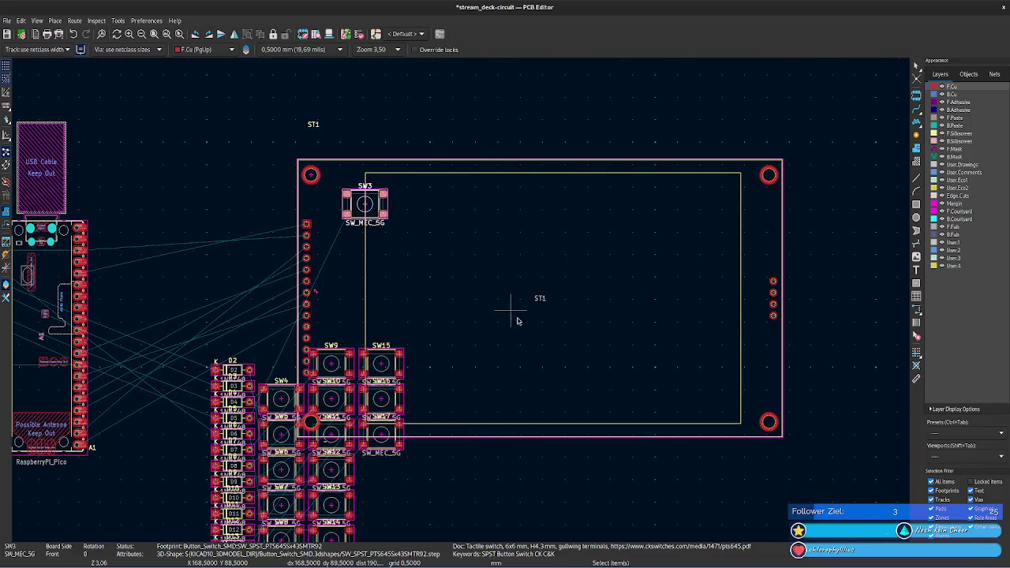
- Rotate switch SW3 by 90° and place it at the display's top-left corner
{"action": "left_click", "coordinate": [364, 203]}
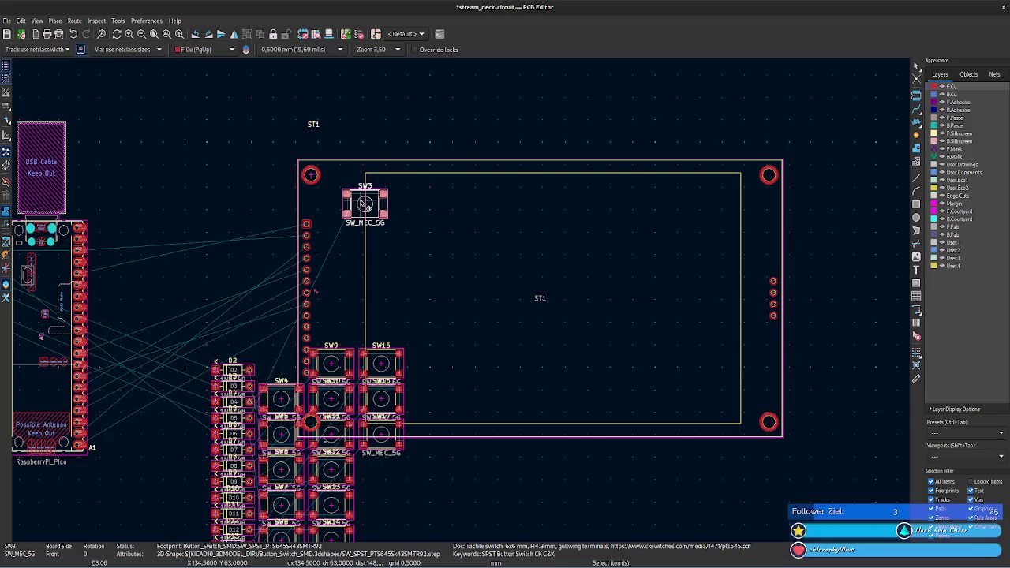
{"action": "right_click", "coordinate": [371, 206]}
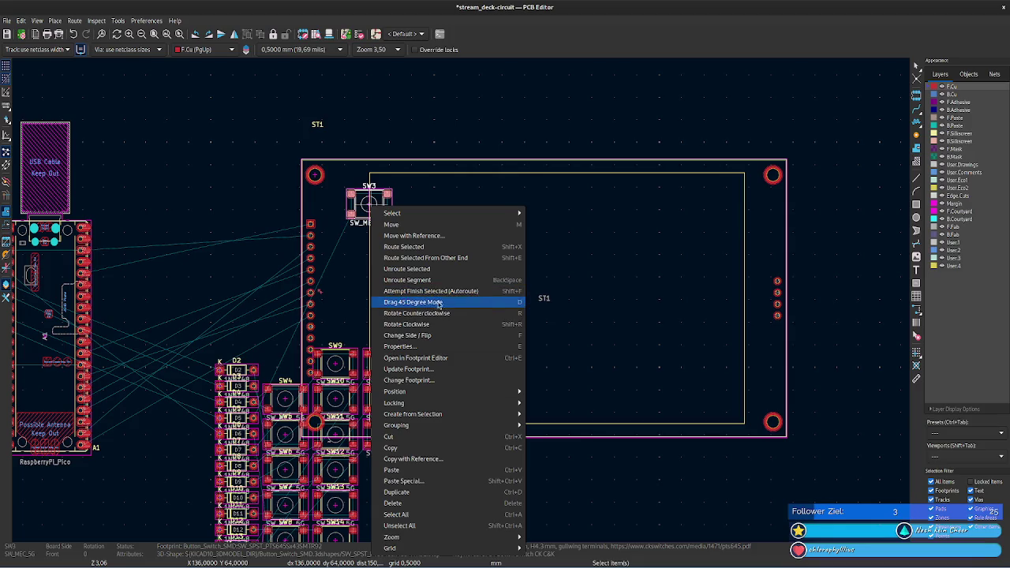
{"action": "left_click", "coordinate": [460, 325]}
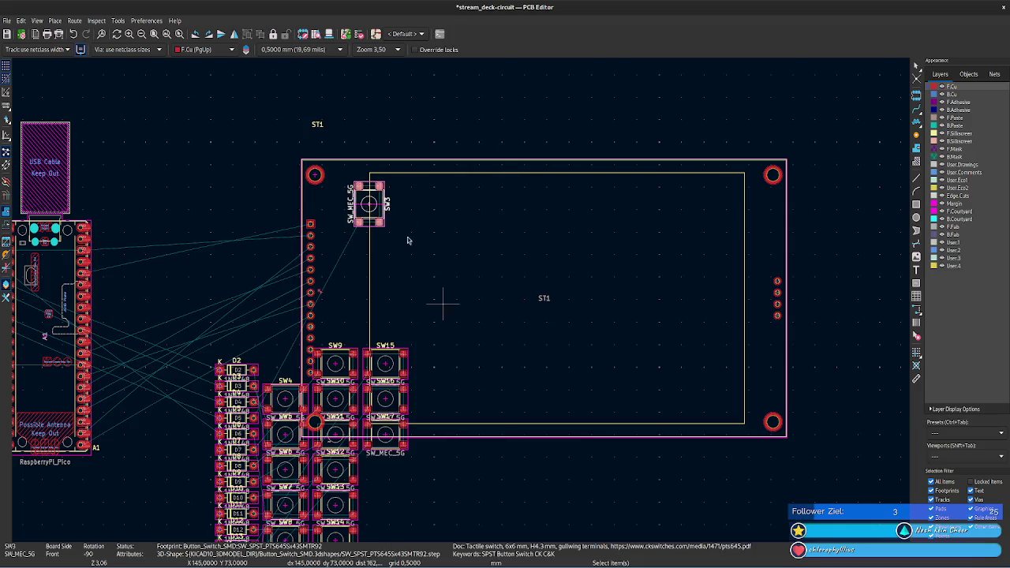
{"action": "key", "text": "m"}
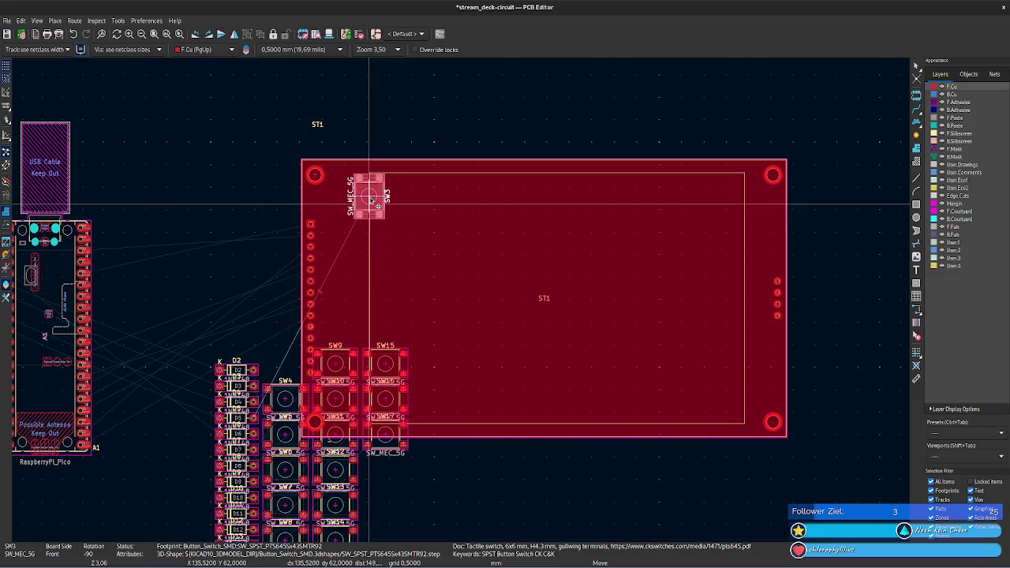
{"action": "left_click", "coordinate": [377, 192]}
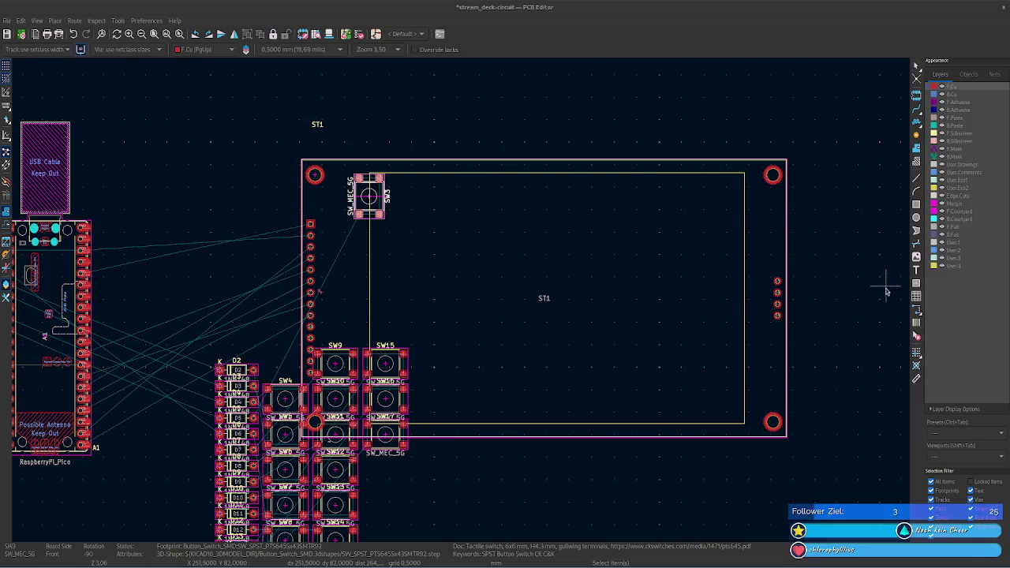
- Activate the Draw Rectangles tool from the right-hand toolbar
{"action": "left_click", "coordinate": [916, 205]}
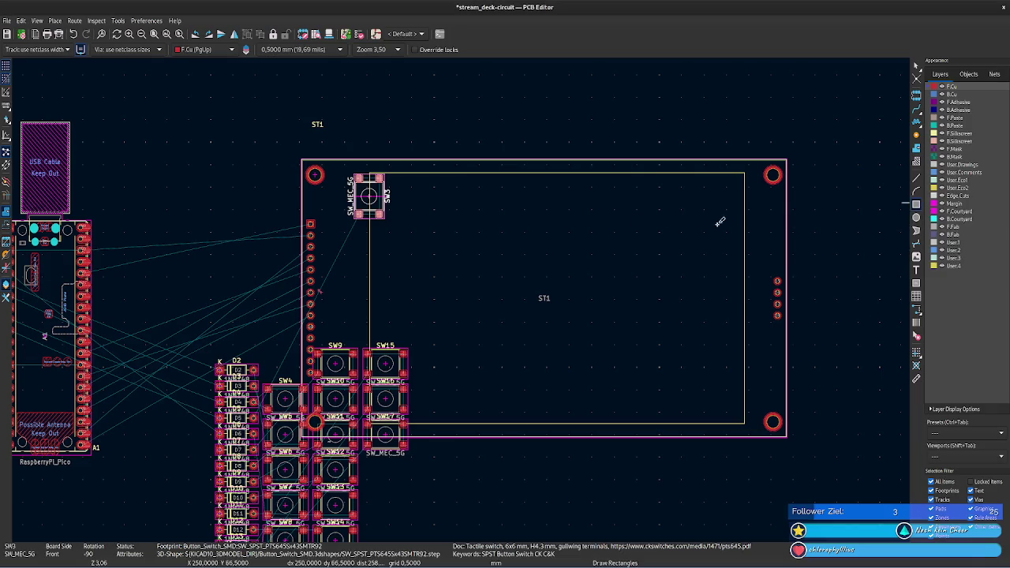
- Draw four 15 × 15 mm key outlines side by side along the top of the display area
{"action": "left_click", "coordinate": [407, 186]}
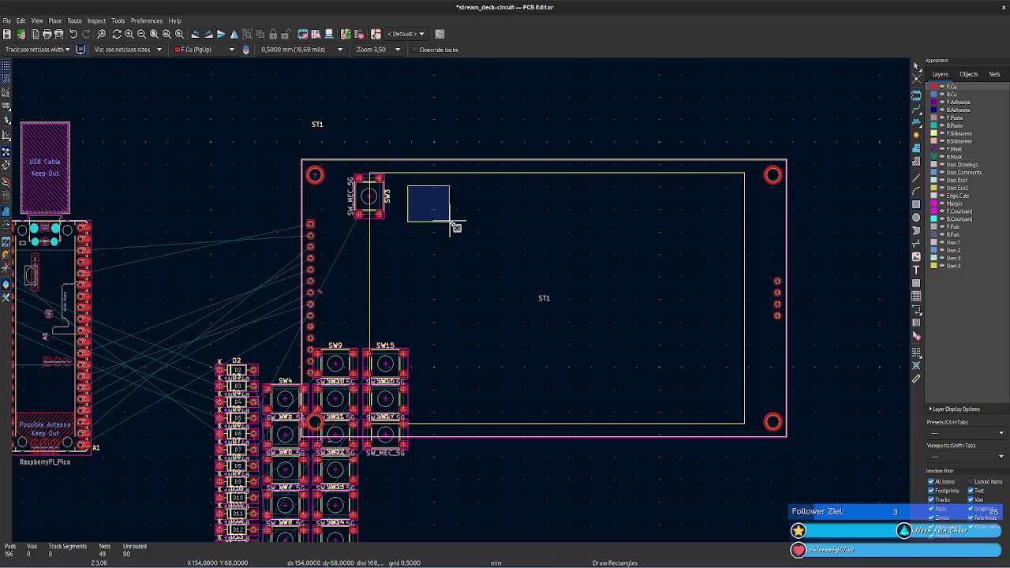
{"action": "key", "text": "Escape"}
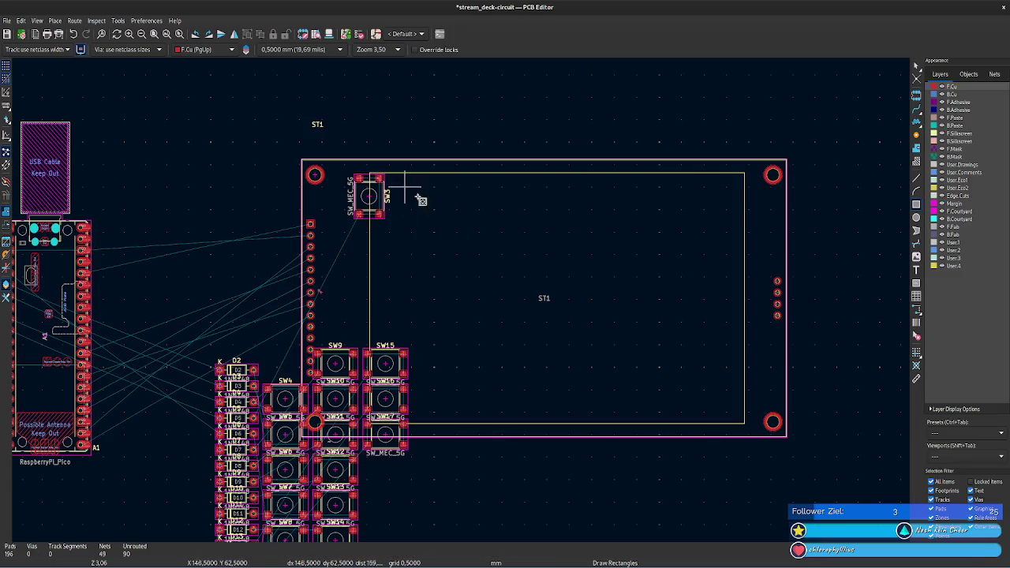
{"action": "left_click", "coordinate": [400, 186]}
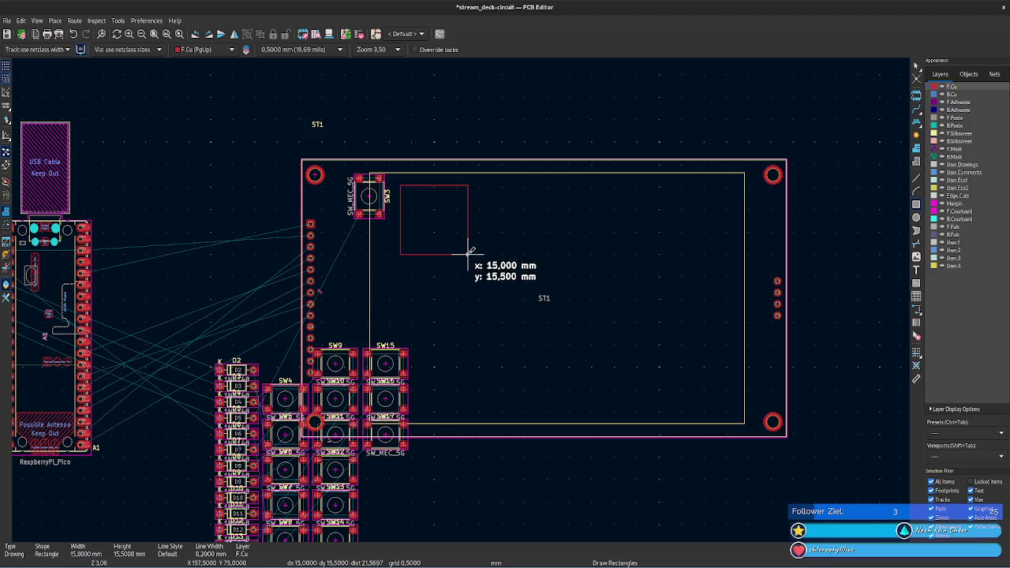
{"action": "left_click", "coordinate": [469, 253]}
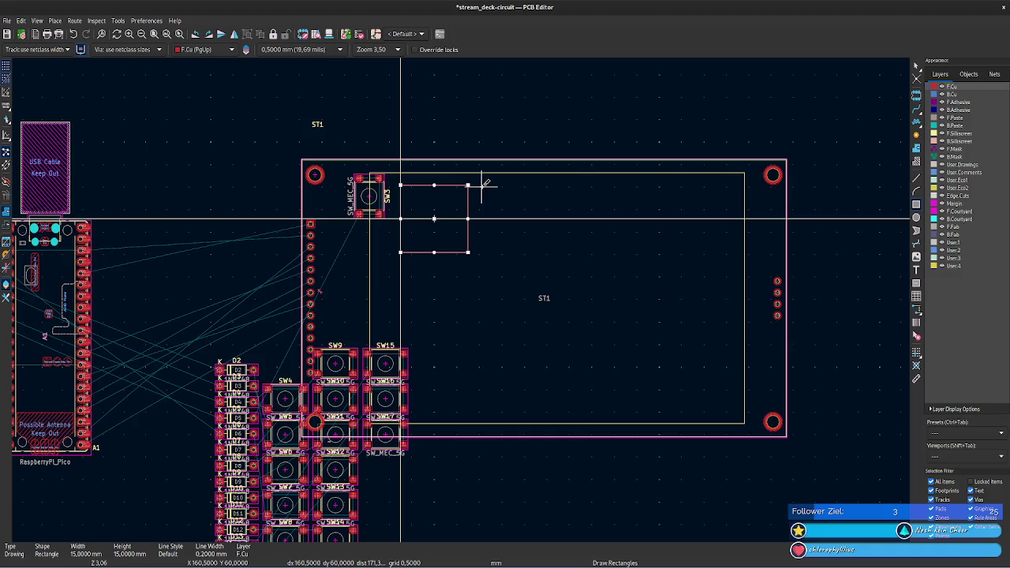
{"action": "left_click", "coordinate": [482, 185]}
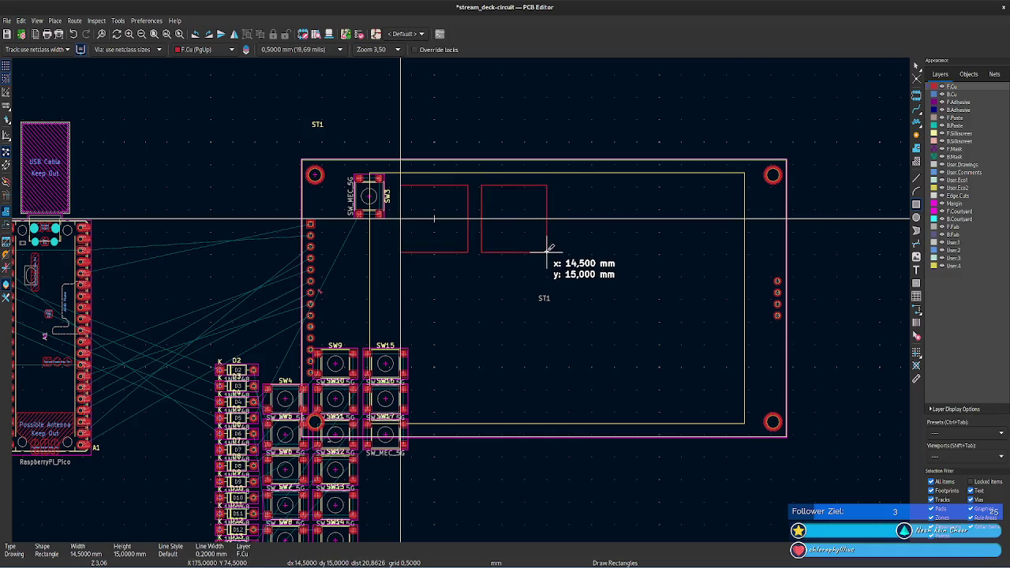
{"action": "left_click", "coordinate": [549, 252]}
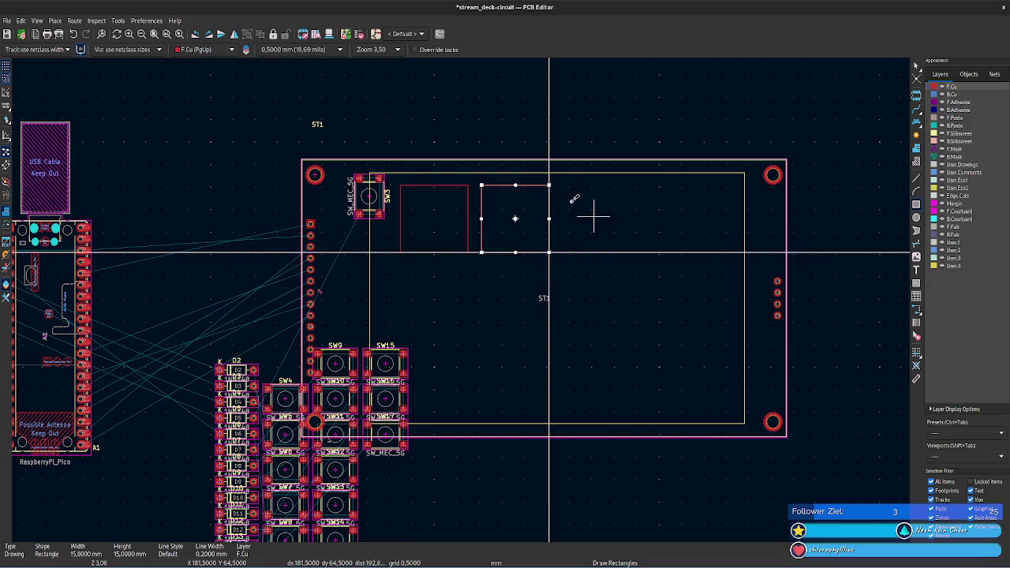
{"action": "left_click", "coordinate": [571, 186]}
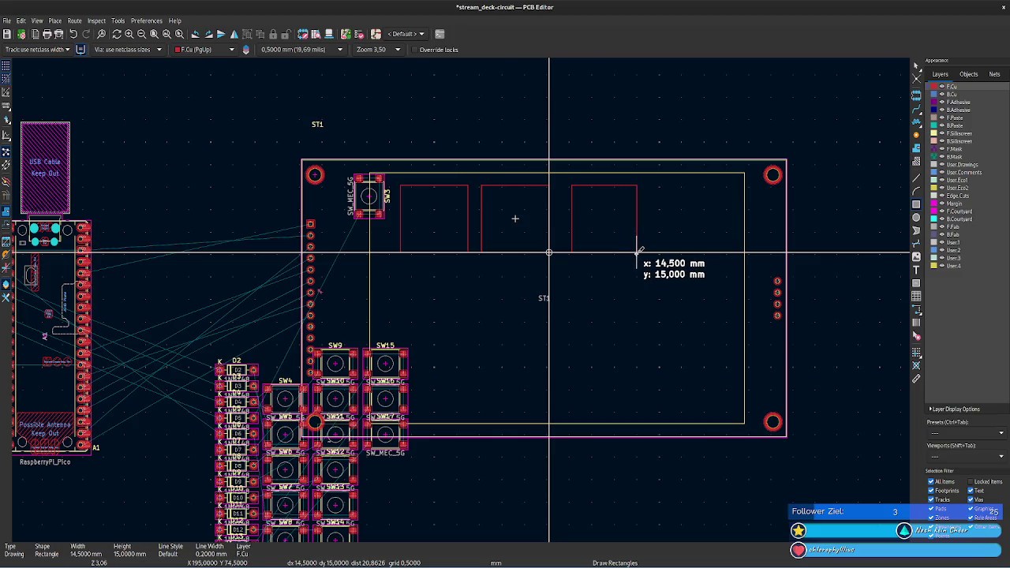
{"action": "left_click", "coordinate": [638, 253]}
{"action": "left_click", "coordinate": [659, 185]}
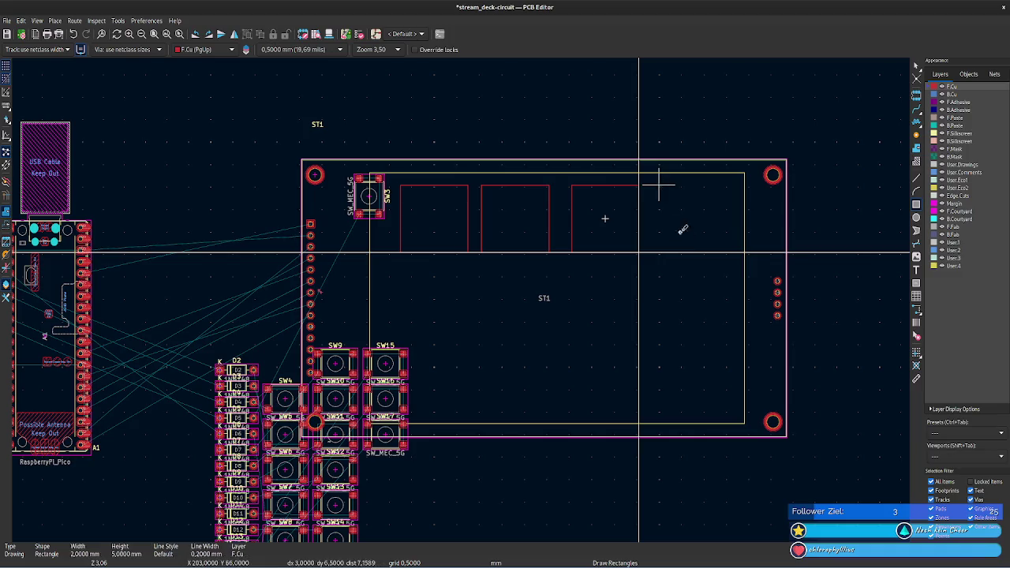
{"action": "left_click", "coordinate": [729, 253]}
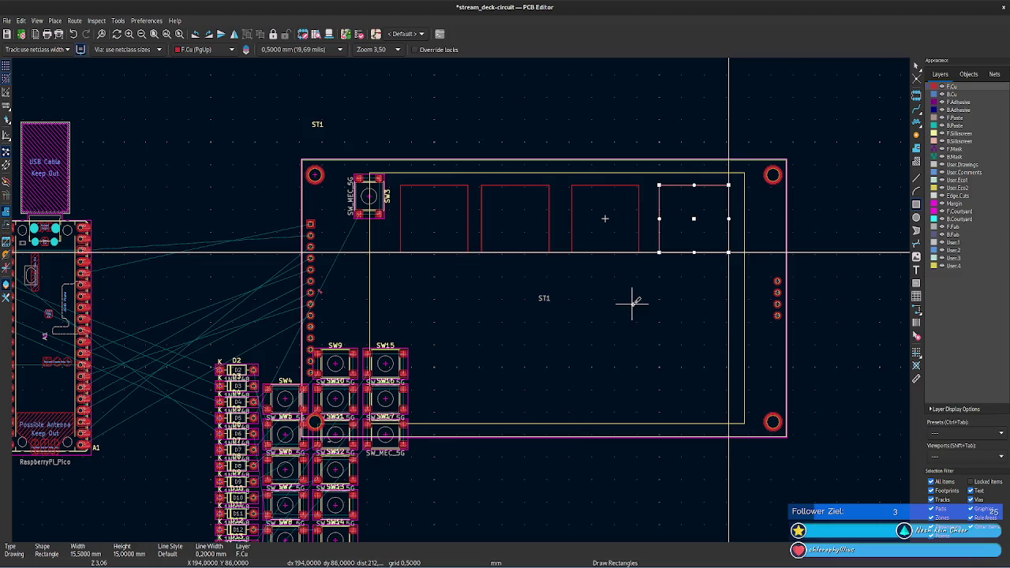
- Start a fifth 15 mm square at the display's lower right
{"action": "left_click", "coordinate": [728, 422]}
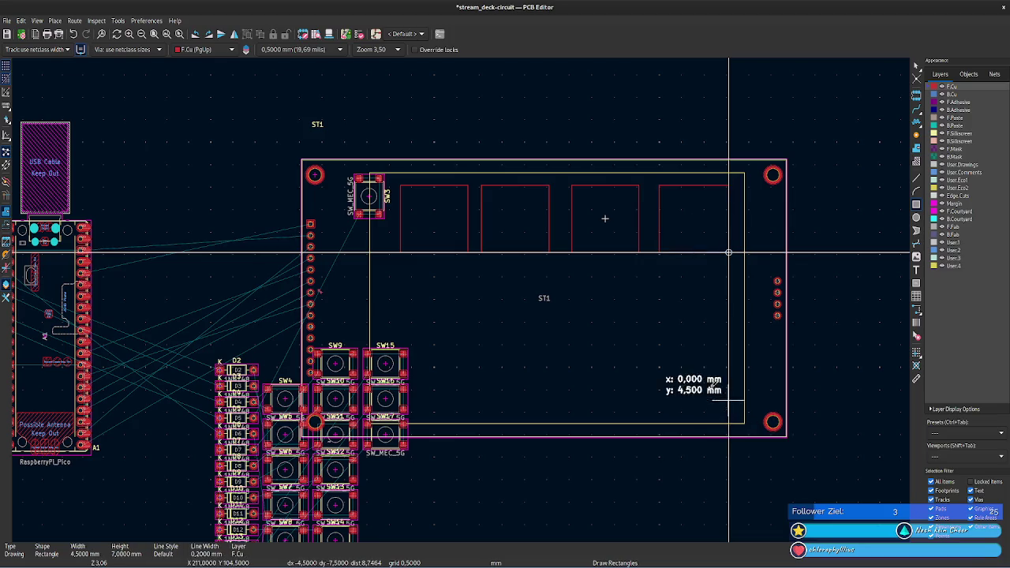
{"action": "right_click", "coordinate": [703, 364]}
{"action": "left_click", "coordinate": [649, 399]}
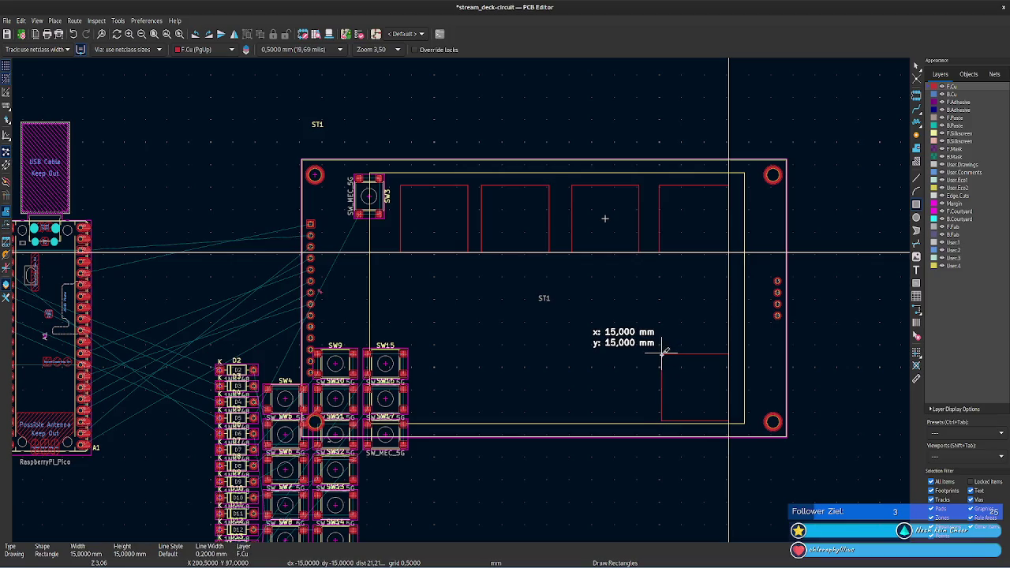
- Finish two 15 mm squares stacked at the display's right edge and leave the rectangle tool
{"action": "left_click", "coordinate": [662, 353]}
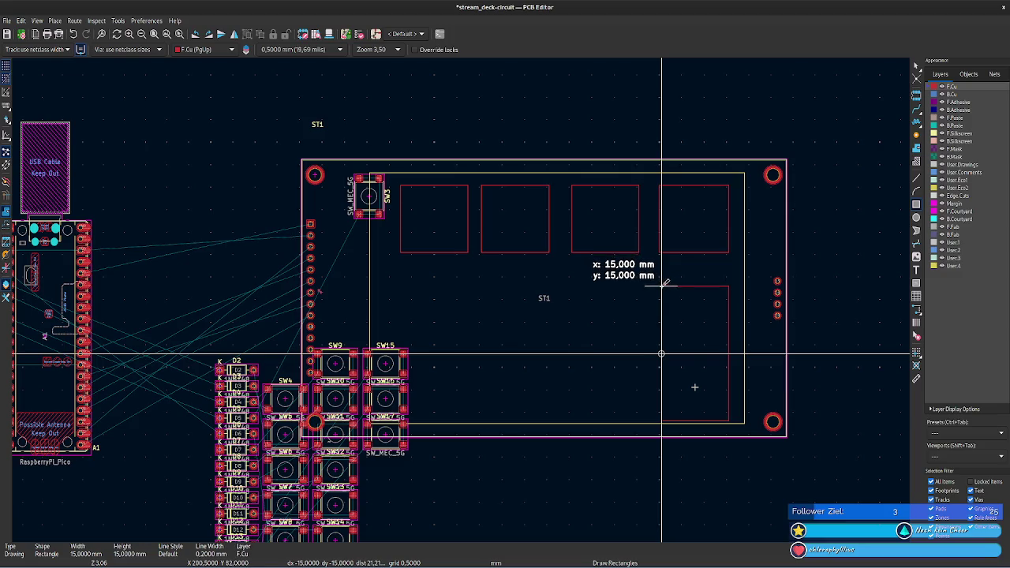
{"action": "left_click", "coordinate": [662, 285]}
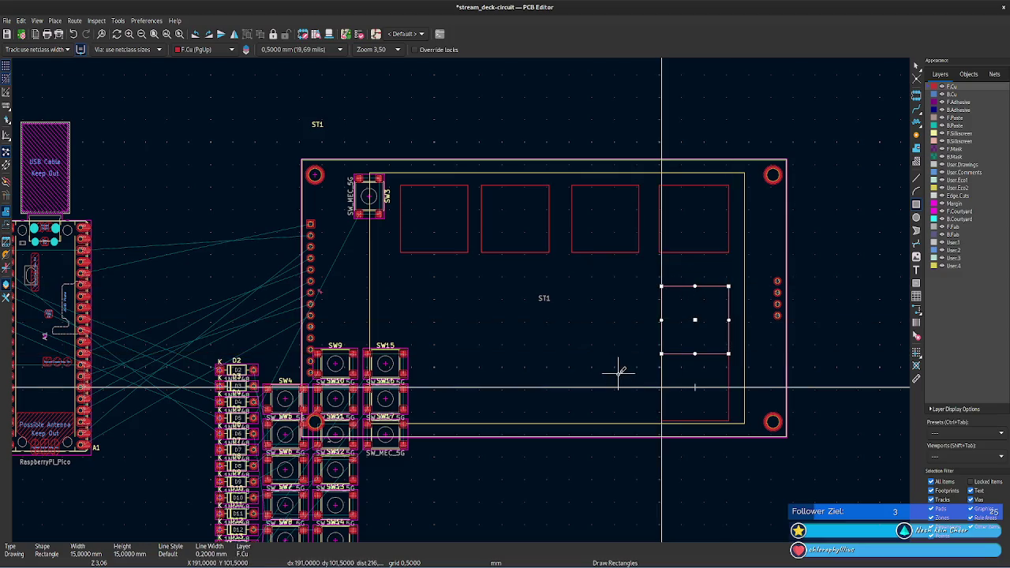
{"action": "key", "text": "Escape"}
{"action": "left_click", "coordinate": [712, 331]}
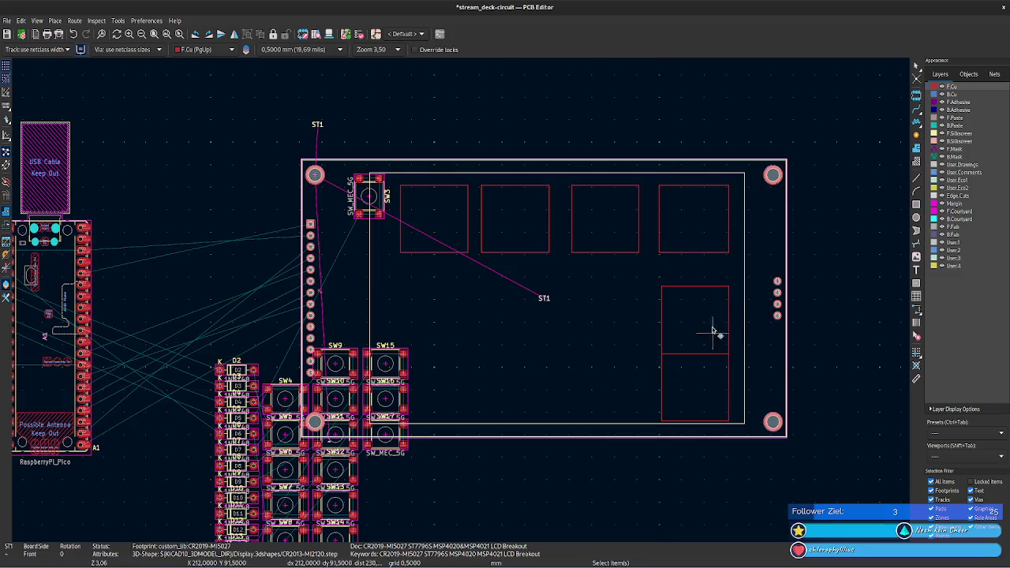
- Move the upper stacked square to start a middle row and paste four copies across it
{"action": "left_click", "coordinate": [696, 287]}
{"action": "key", "text": "m"}
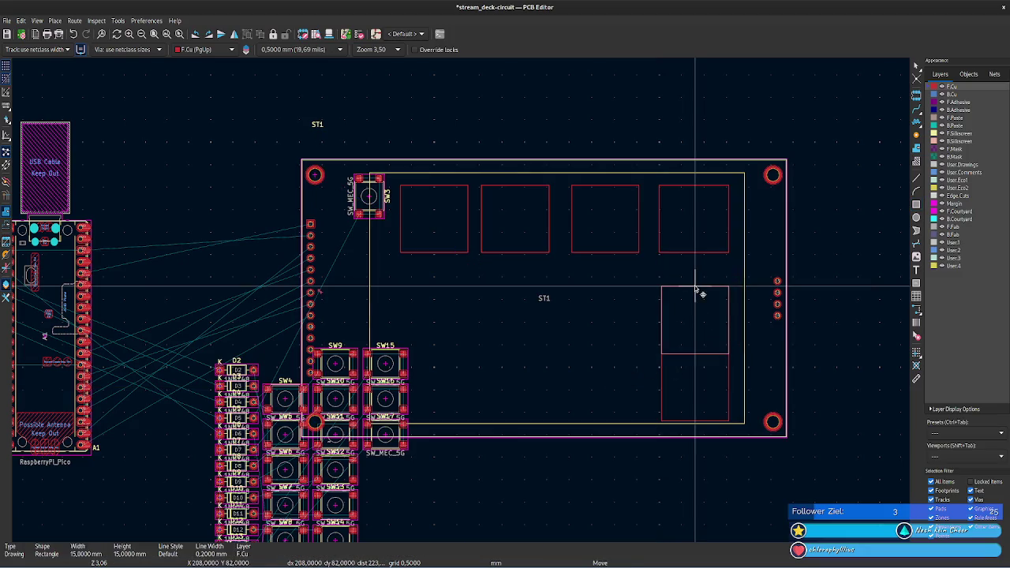
{"action": "left_click", "coordinate": [693, 272]}
{"action": "key", "text": "ctrl+c"}
{"action": "key", "text": "ctrl+v"}
{"action": "left_click", "coordinate": [439, 295]}
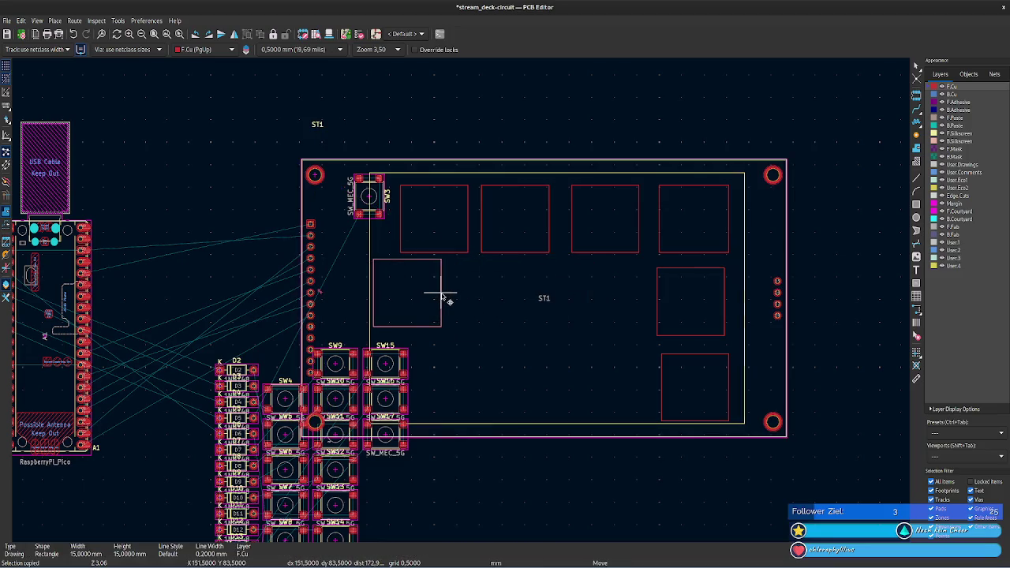
{"action": "key", "text": "ctrl+v"}
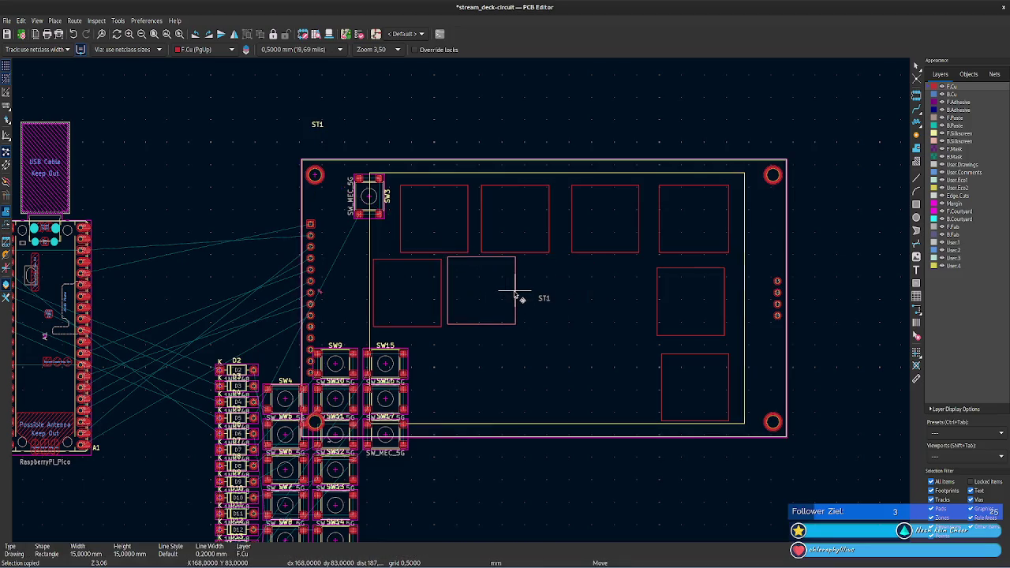
{"action": "left_click", "coordinate": [513, 295]}
{"action": "key", "text": "ctrl+v"}
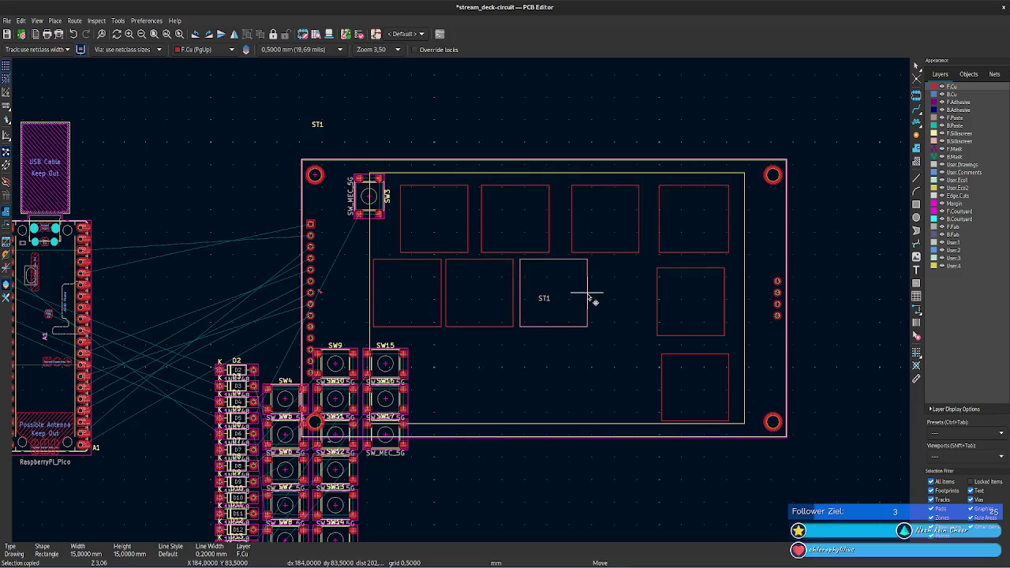
{"action": "left_click", "coordinate": [587, 297]}
{"action": "key", "text": "ctrl+v"}
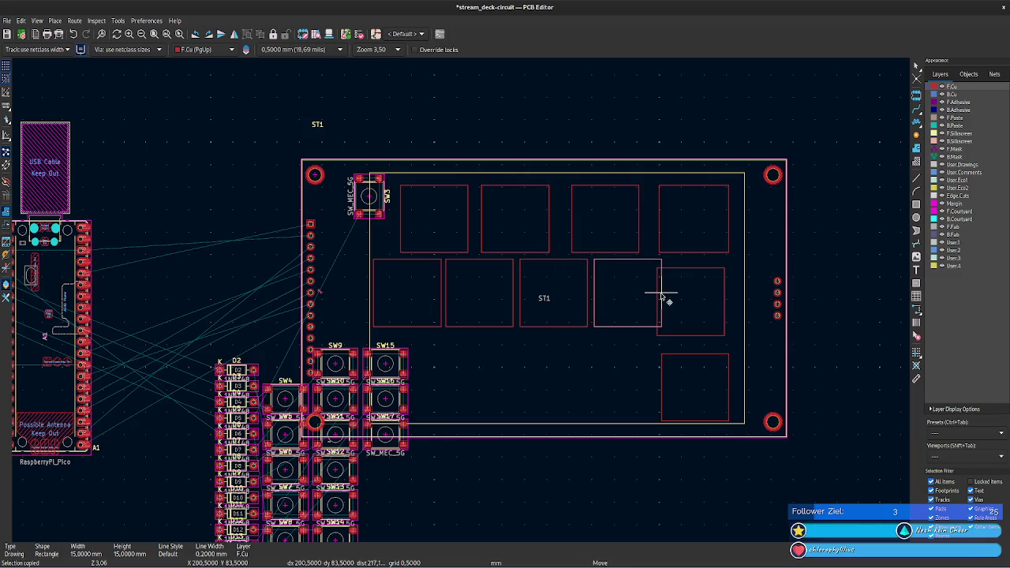
{"action": "left_click", "coordinate": [659, 297]}
- Realign a square outline at the middle row's right end
{"action": "left_click", "coordinate": [698, 275]}
{"action": "left_click", "coordinate": [698, 275]}
{"action": "left_click_drag", "start_coordinate": [707, 268], "coordinate": [734, 263]}
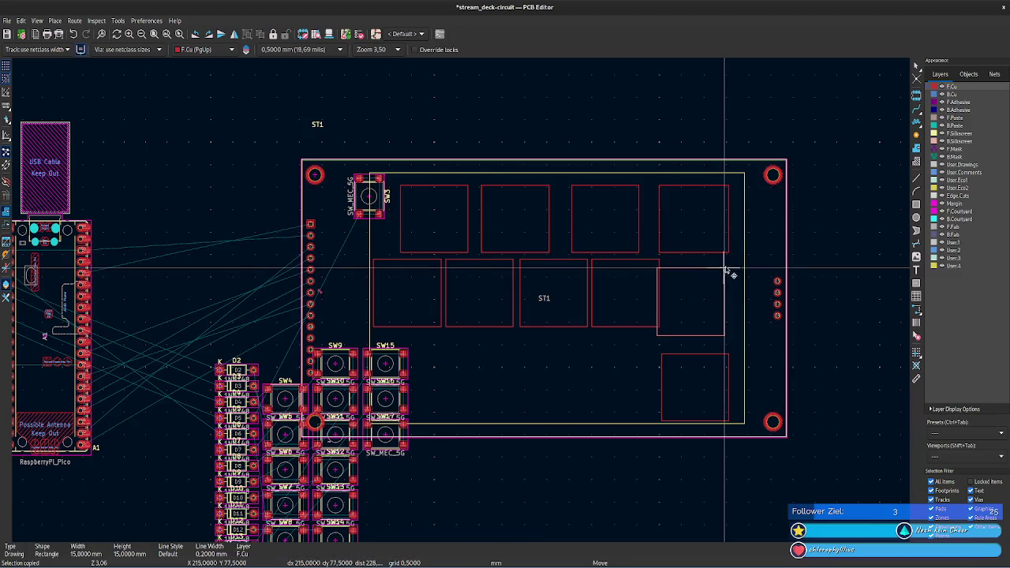
{"action": "left_click", "coordinate": [734, 263]}
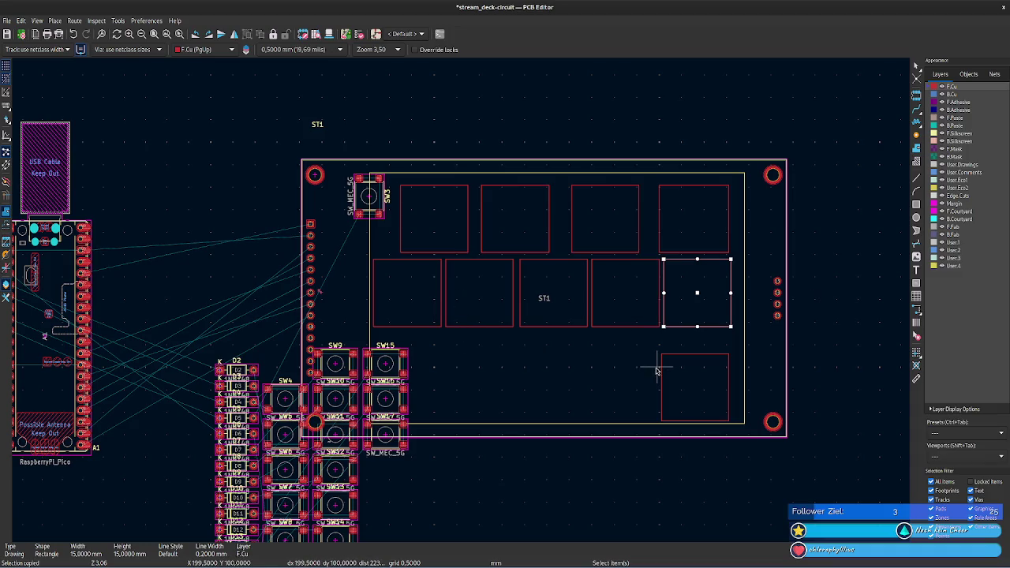
- Select and delete the four top-row square outlines
{"action": "left_click", "coordinate": [441, 228]}
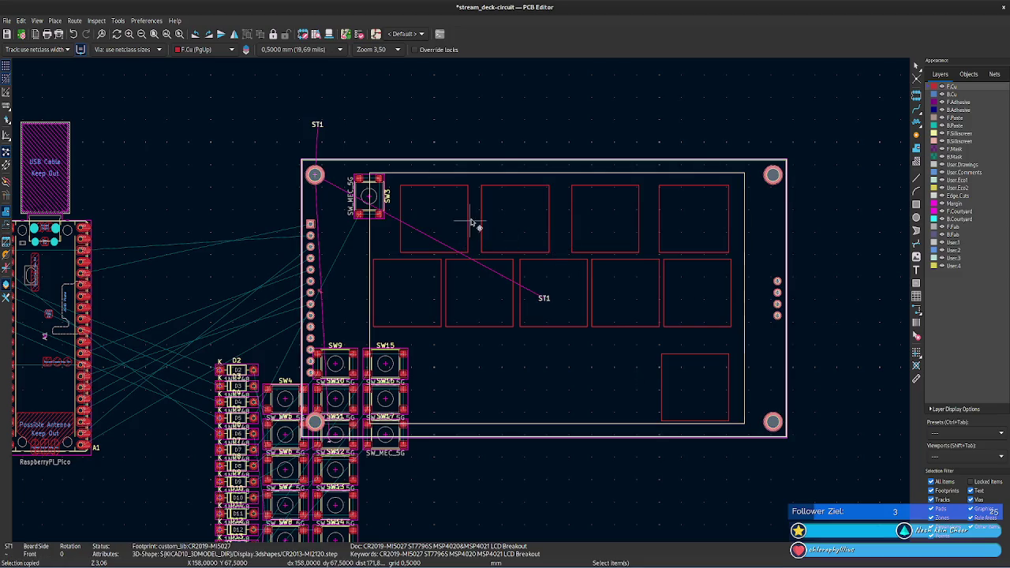
{"action": "left_click", "coordinate": [468, 189]}
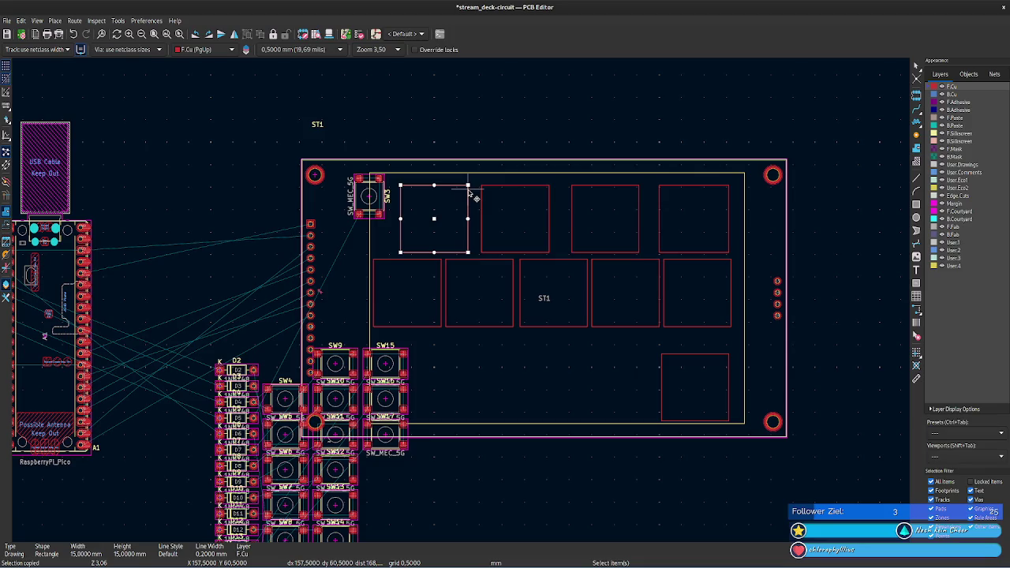
{"action": "left_click", "coordinate": [550, 211]}
{"action": "scroll", "coordinate": [550, 210], "scroll_direction": "up", "scroll_amount": 2}
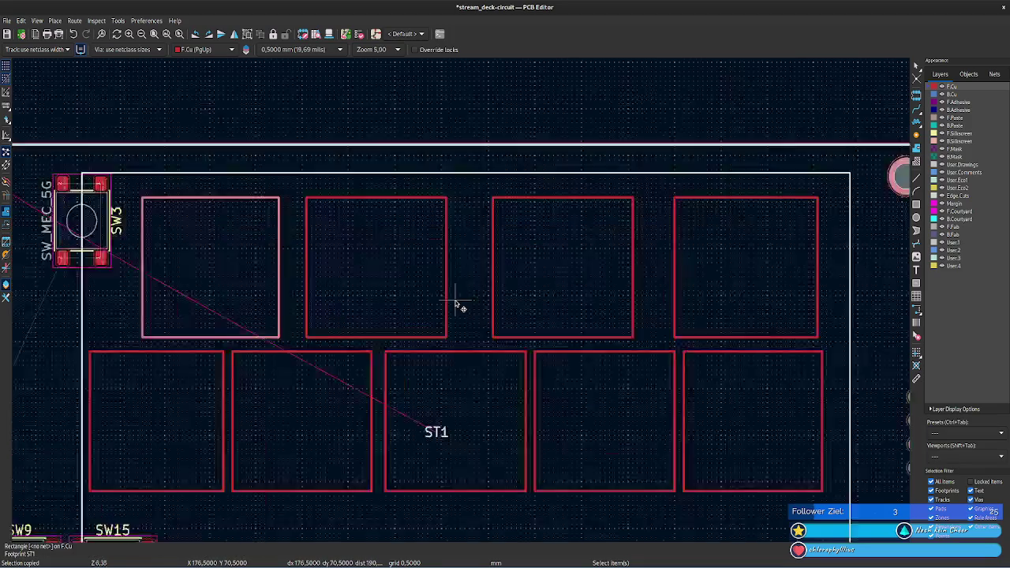
{"action": "left_click", "coordinate": [446, 285]}
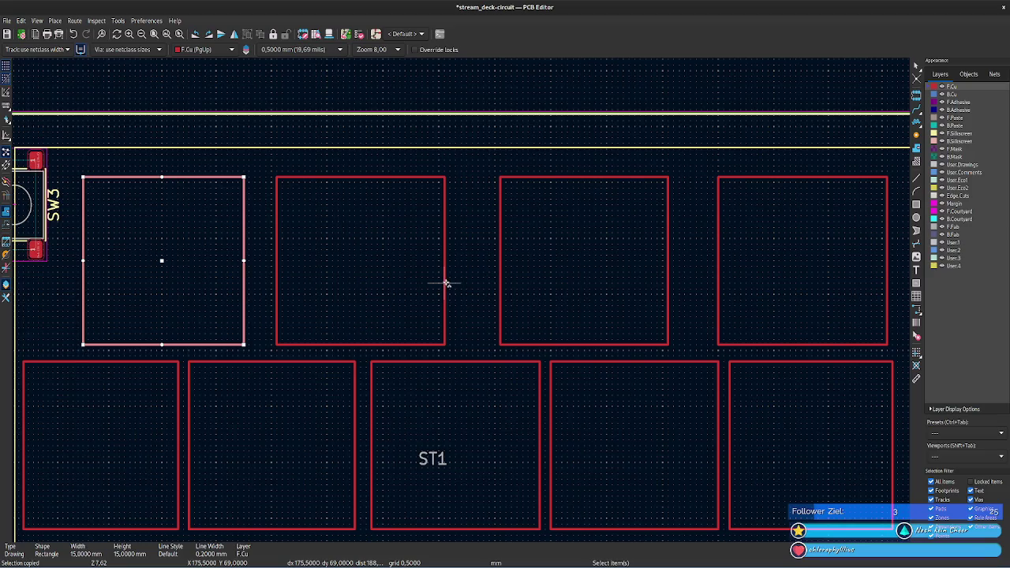
{"action": "left_click", "coordinate": [446, 282], "text": "shift"}
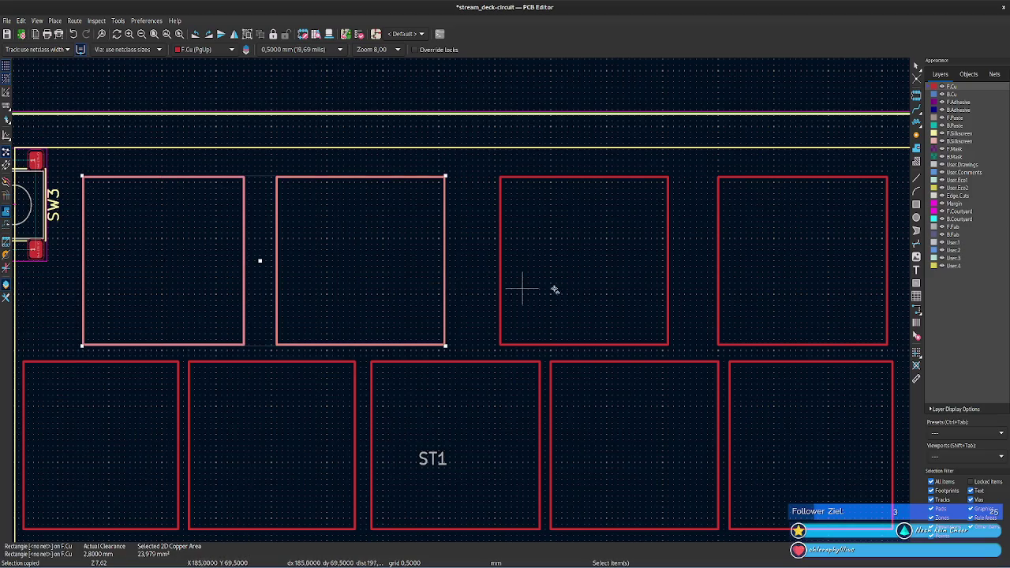
{"action": "left_click", "coordinate": [668, 287], "text": "shift"}
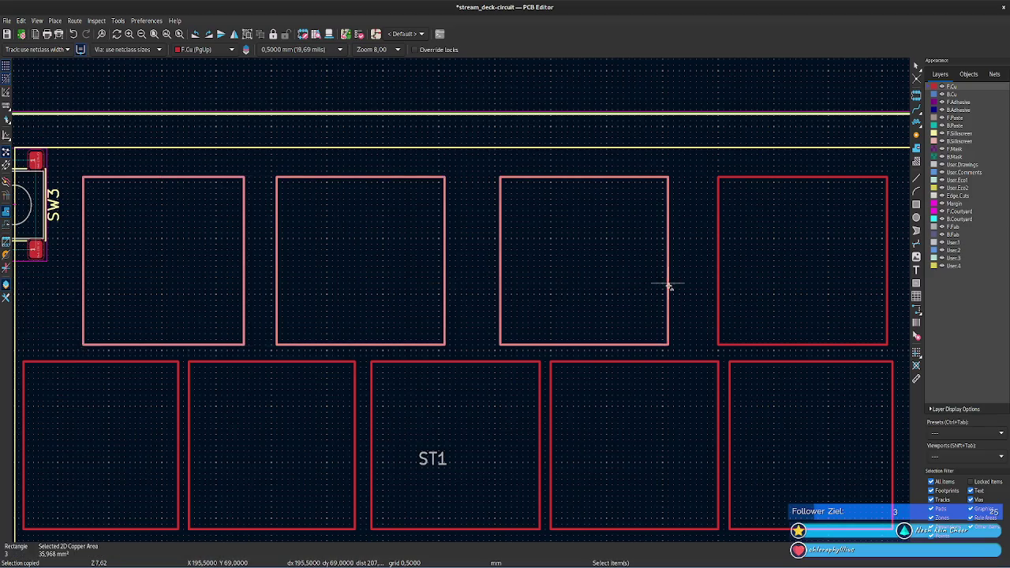
{"action": "left_click", "coordinate": [718, 288], "text": "shift"}
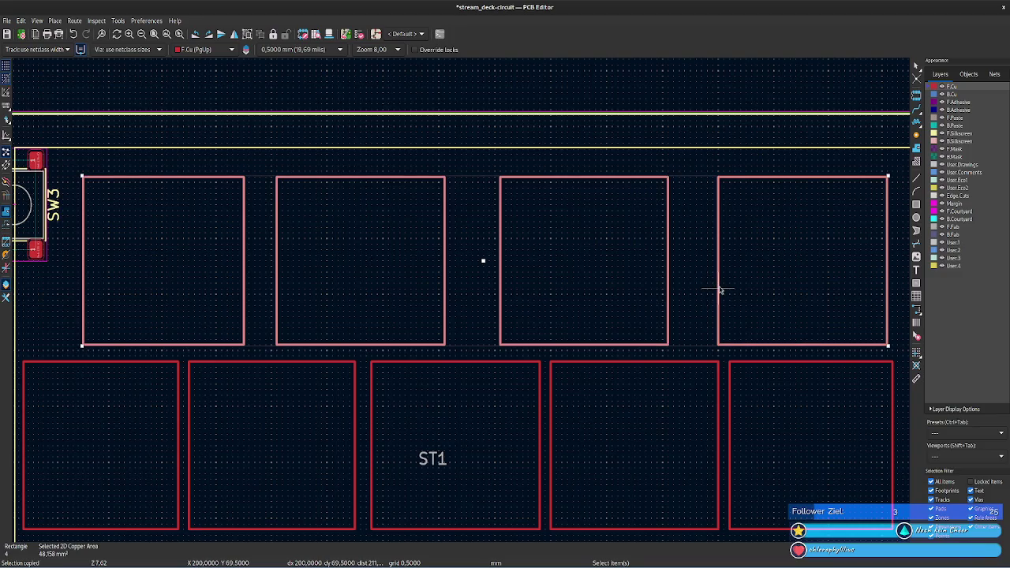
{"action": "key", "text": "Delete"}
- Delete the lone lower-right square outline
{"action": "scroll", "coordinate": [774, 288], "scroll_direction": "down", "scroll_amount": 3}
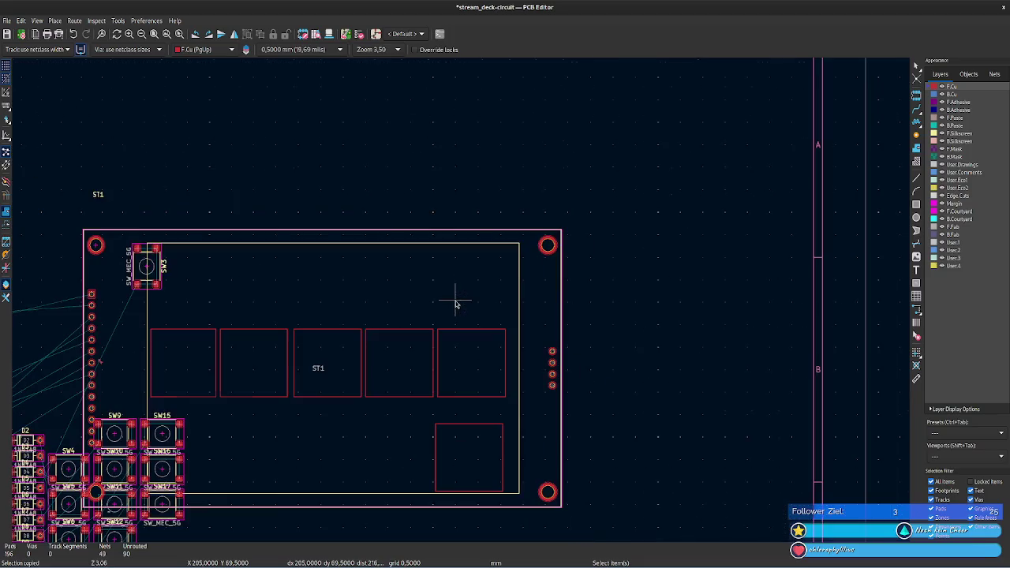
{"action": "scroll", "coordinate": [315, 406], "scroll_direction": "up", "scroll_amount": 2}
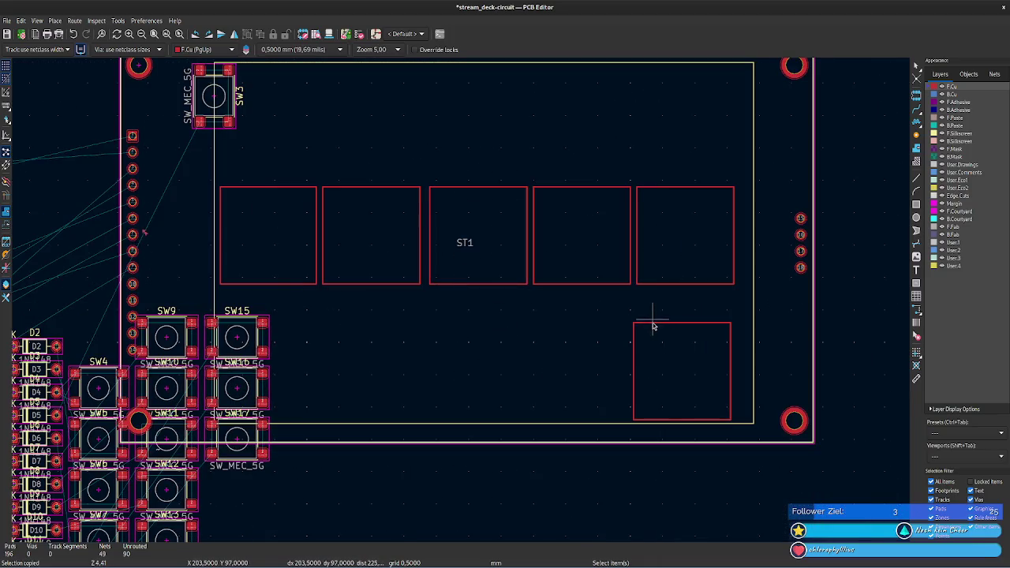
{"action": "left_click", "coordinate": [653, 324]}
{"action": "key", "text": "Delete"}
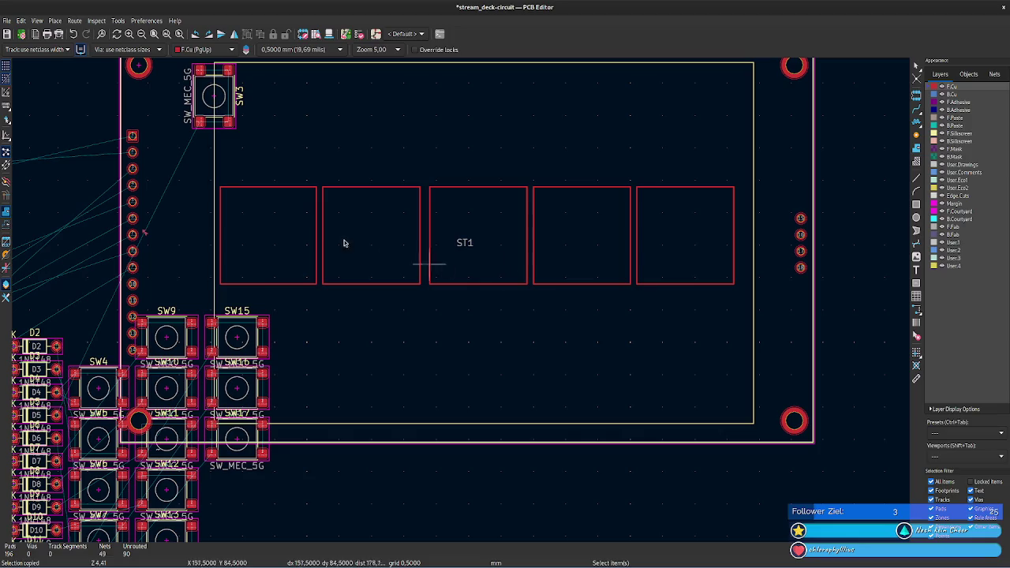
- Select all five squares of the remaining row
{"action": "left_click", "coordinate": [316, 189]}
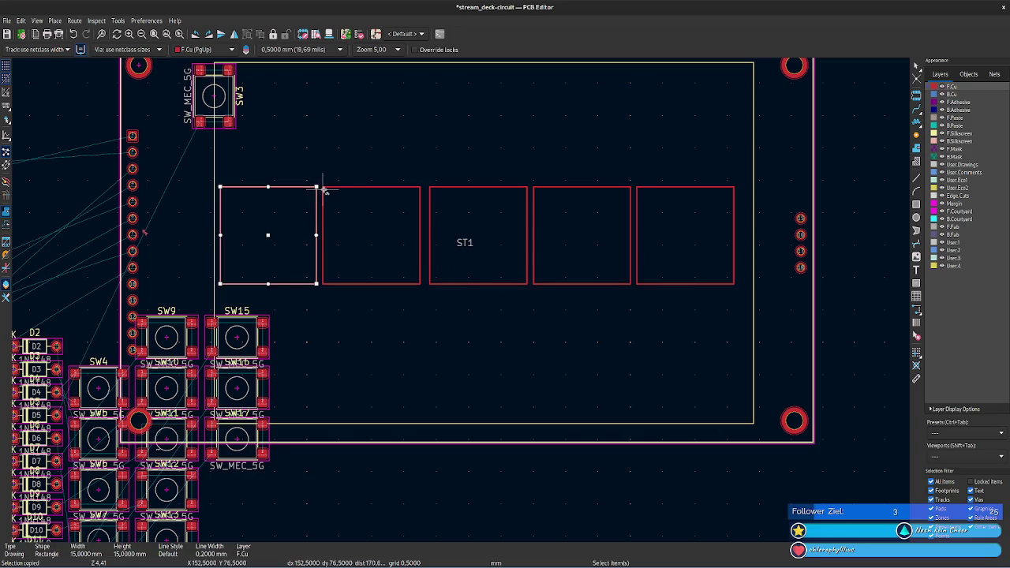
{"action": "left_click", "coordinate": [420, 190], "text": "shift"}
{"action": "left_click", "coordinate": [430, 189], "text": "shift"}
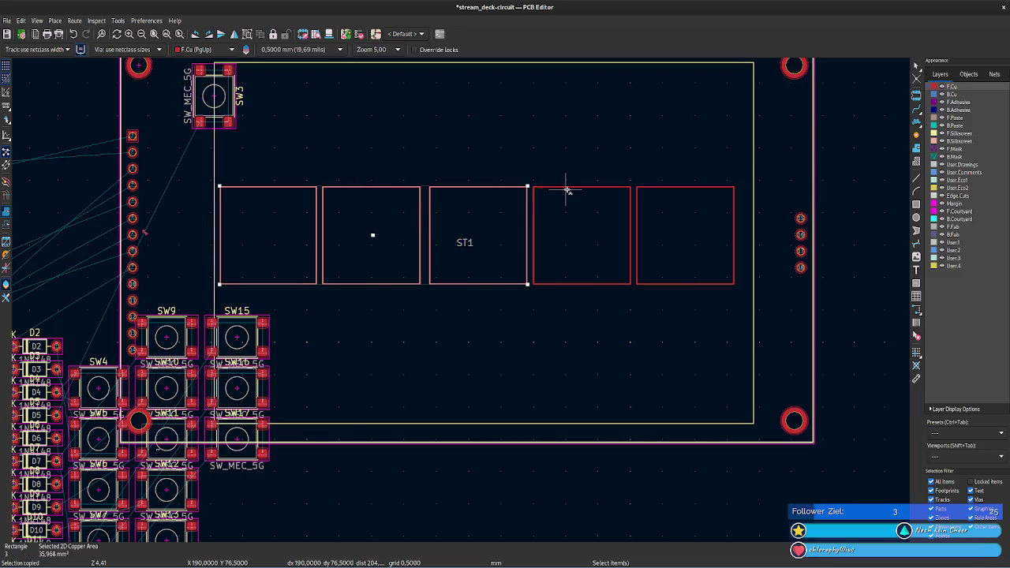
{"action": "left_click", "coordinate": [565, 188], "text": "shift"}
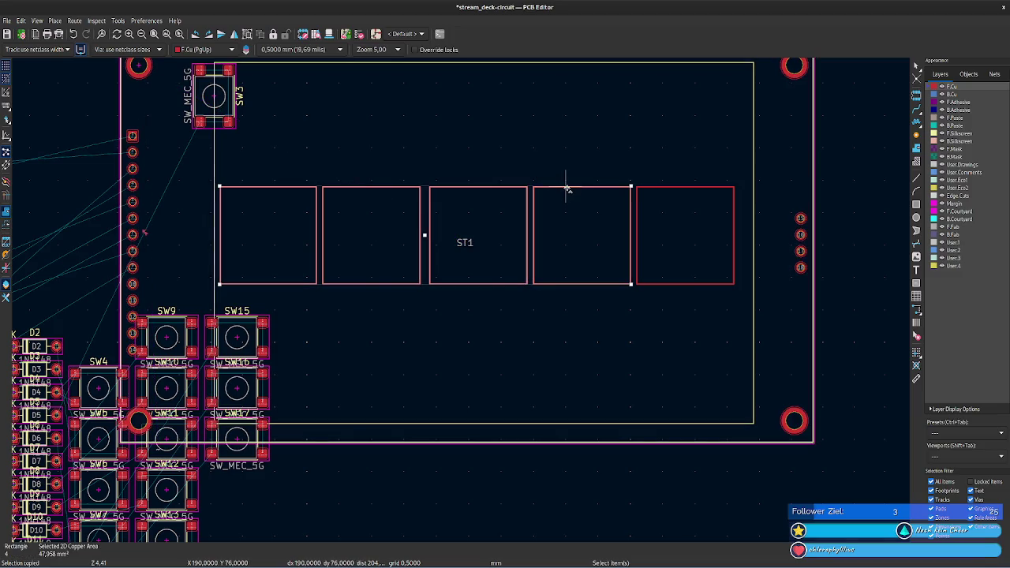
{"action": "left_click", "coordinate": [665, 184], "text": "shift"}
- Paste copies of the five-square row above and below it, making three rows
{"action": "key", "text": "ctrl+v"}
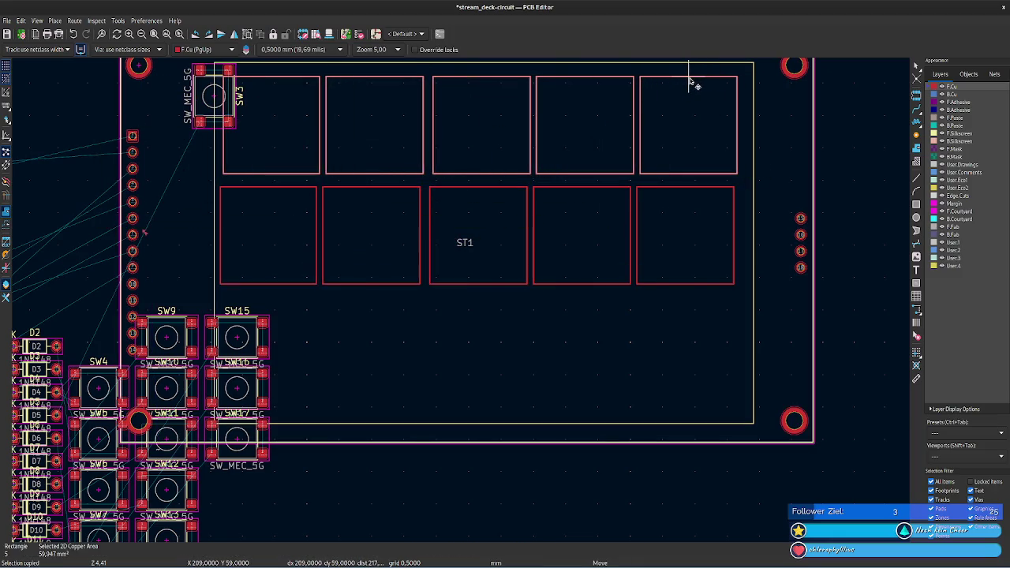
{"action": "left_click", "coordinate": [690, 82]}
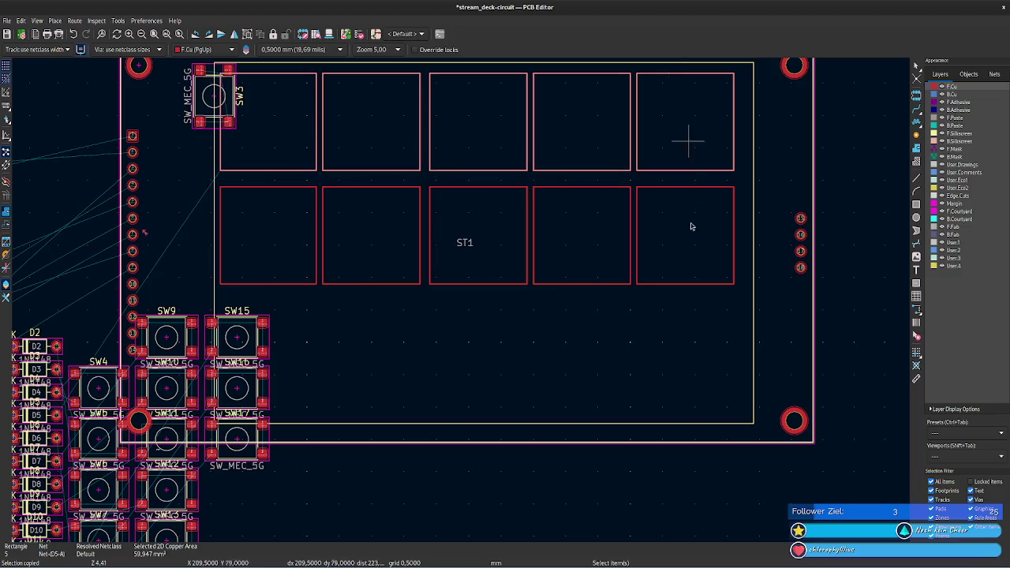
{"action": "key", "text": "ctrl+v"}
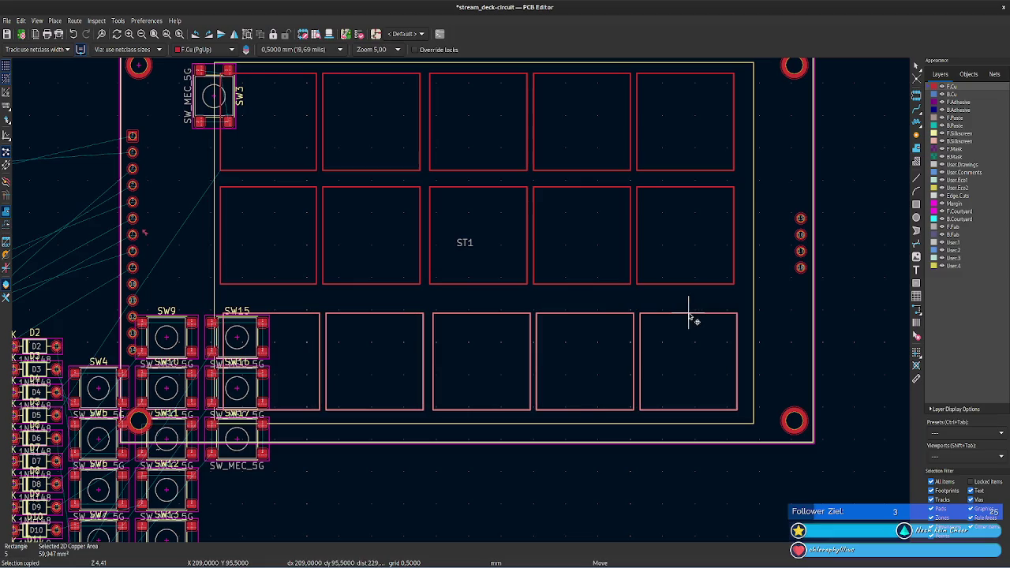
{"action": "left_click", "coordinate": [688, 314]}
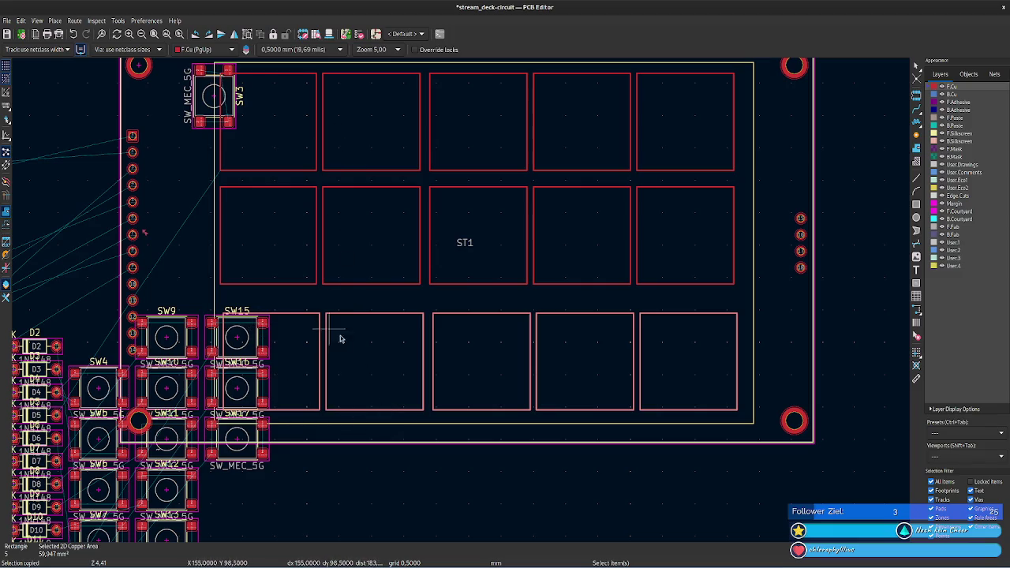
{"action": "key", "text": "m"}
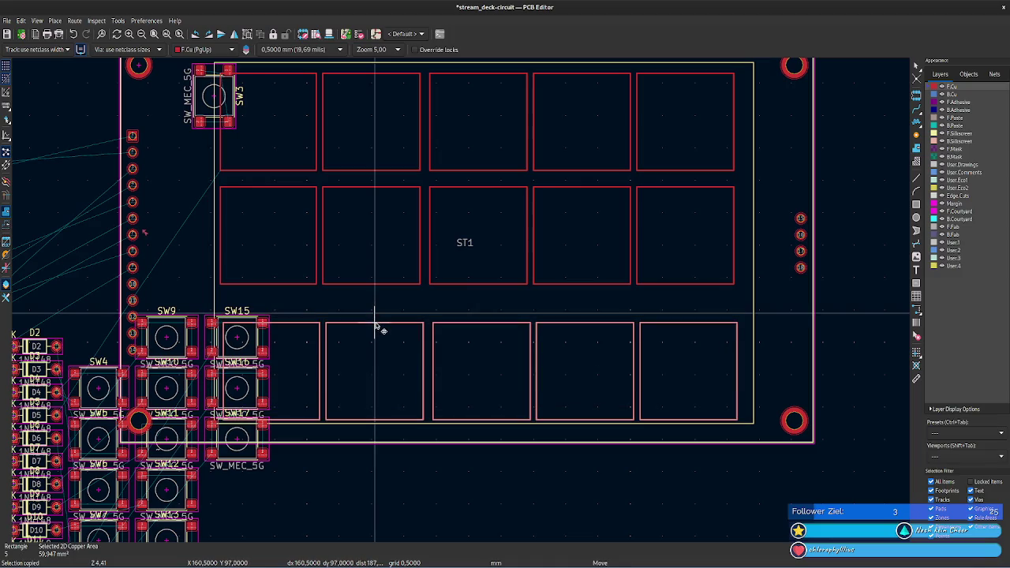
- Place the bottom row and move its leftmost square to the row's right end
{"action": "left_click", "coordinate": [380, 329]}
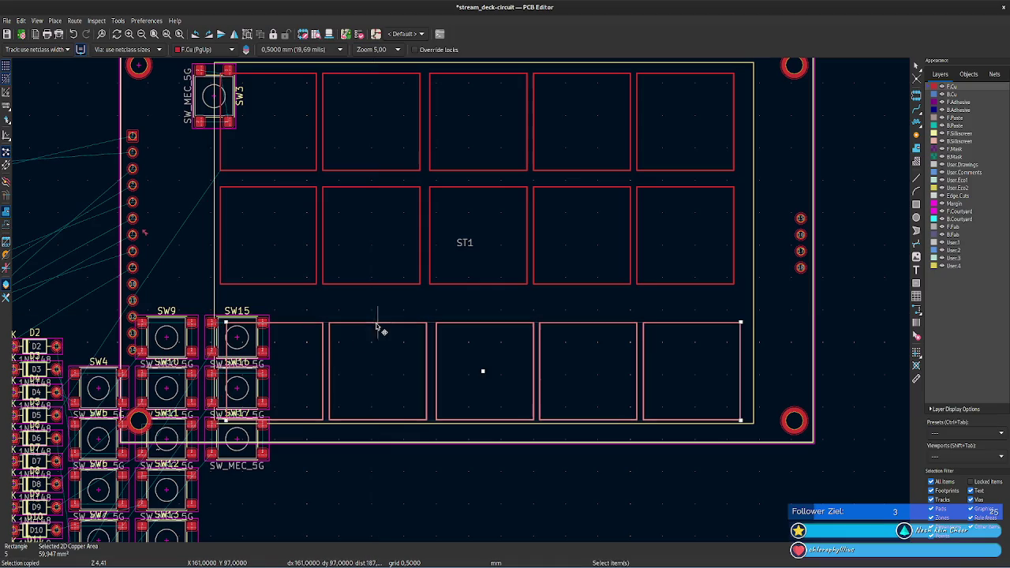
{"action": "left_click", "coordinate": [324, 315]}
{"action": "left_click", "coordinate": [324, 329]}
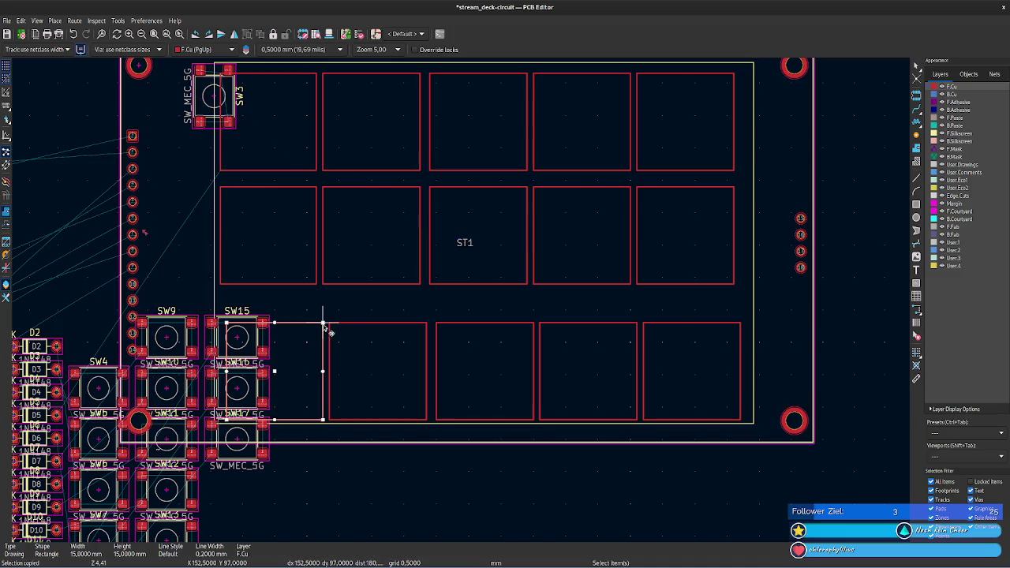
{"action": "key", "text": "m"}
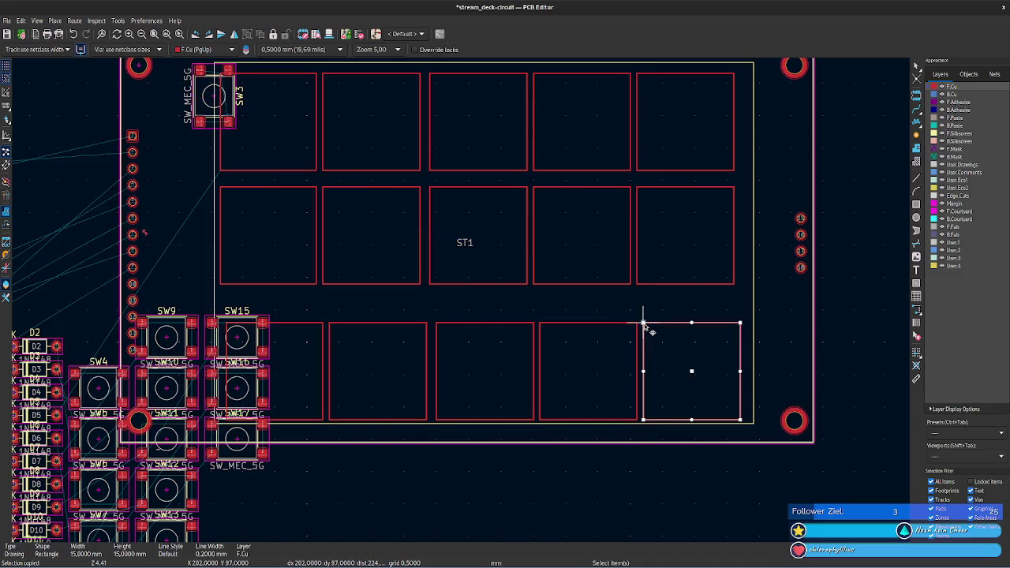
{"action": "left_click", "coordinate": [644, 323]}
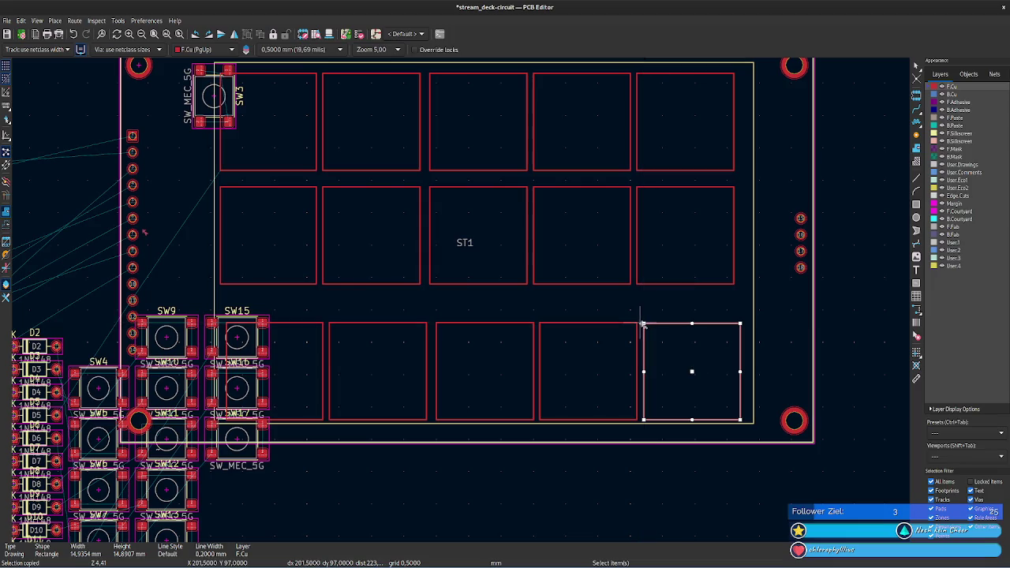
{"action": "key", "text": "m"}
{"action": "left_click", "coordinate": [656, 325]}
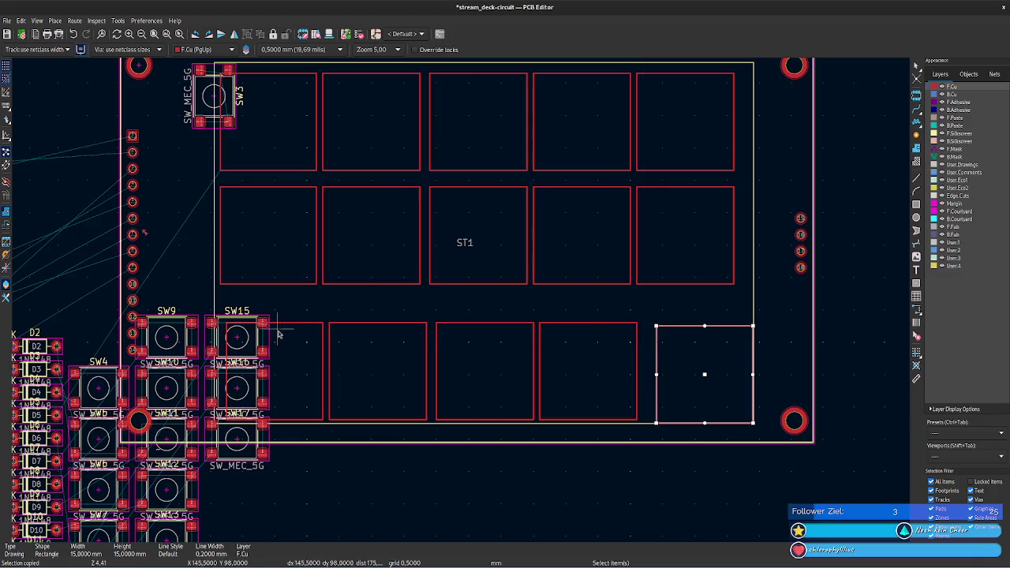
- Shift the leftmost and second bottom-row squares to new positions, then deselect
{"action": "left_click", "coordinate": [323, 327]}
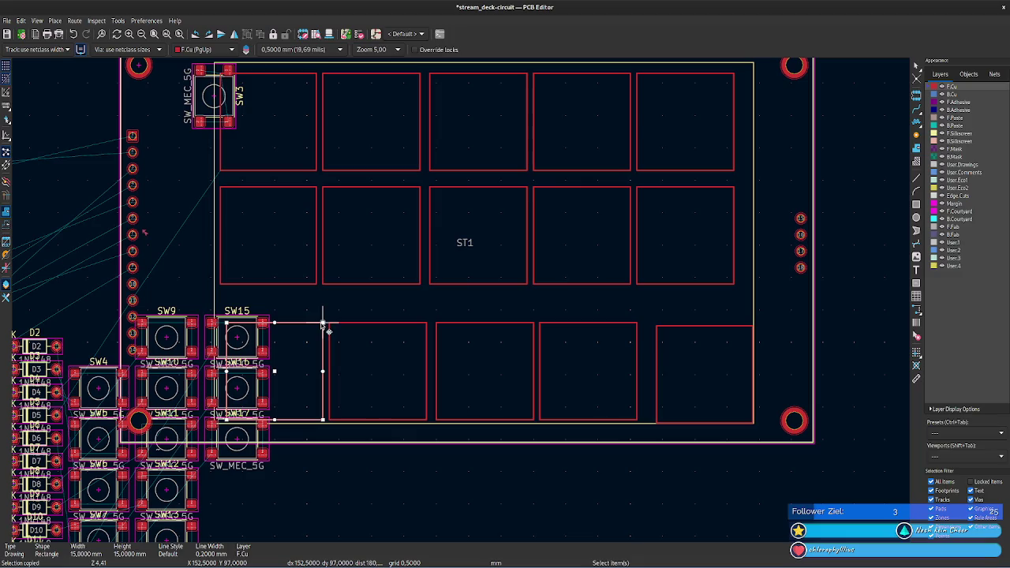
{"action": "key", "text": "m"}
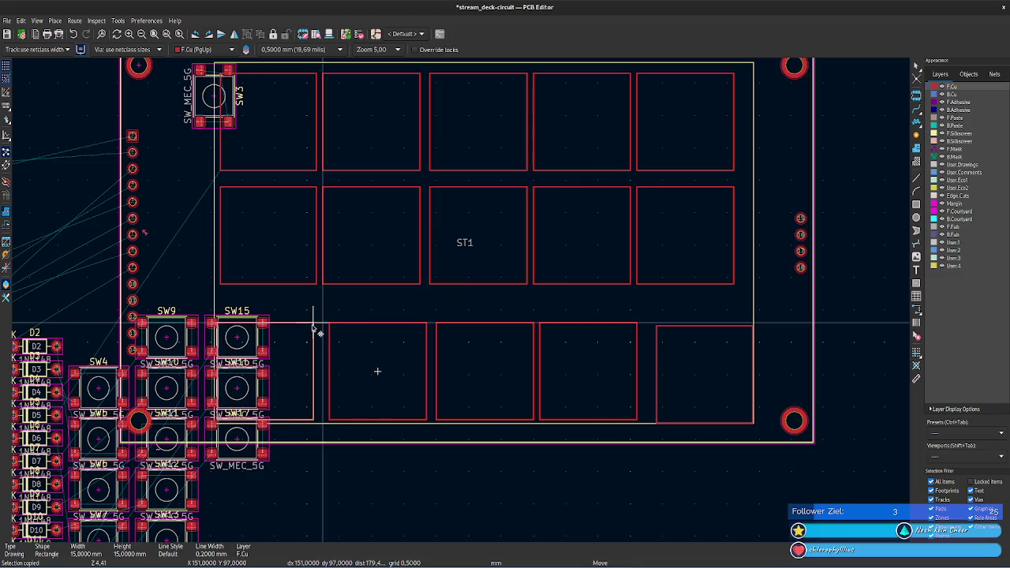
{"action": "left_click", "coordinate": [311, 331]}
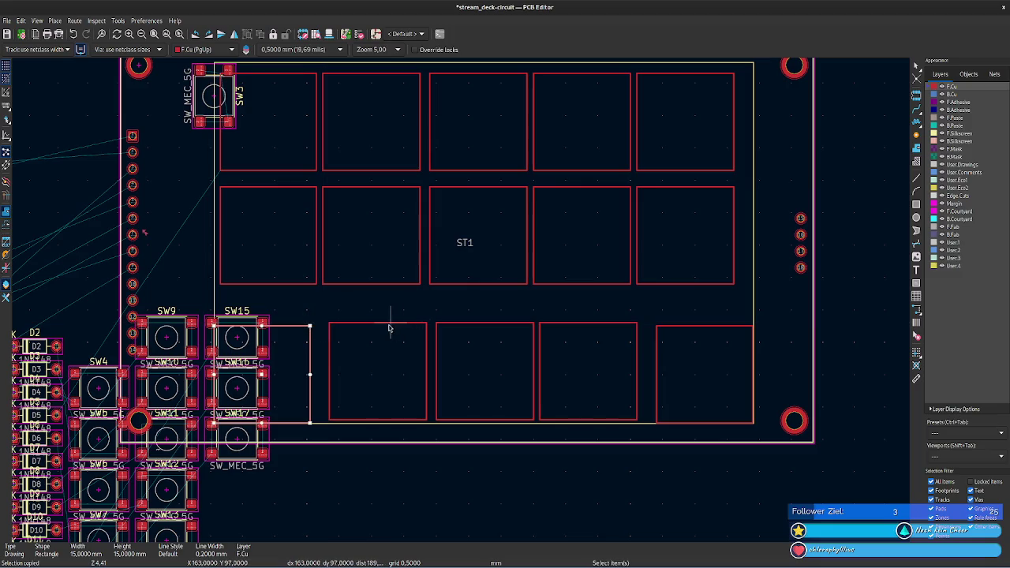
{"action": "left_click", "coordinate": [398, 329]}
{"action": "key", "text": "m"}
{"action": "left_click", "coordinate": [379, 328]}
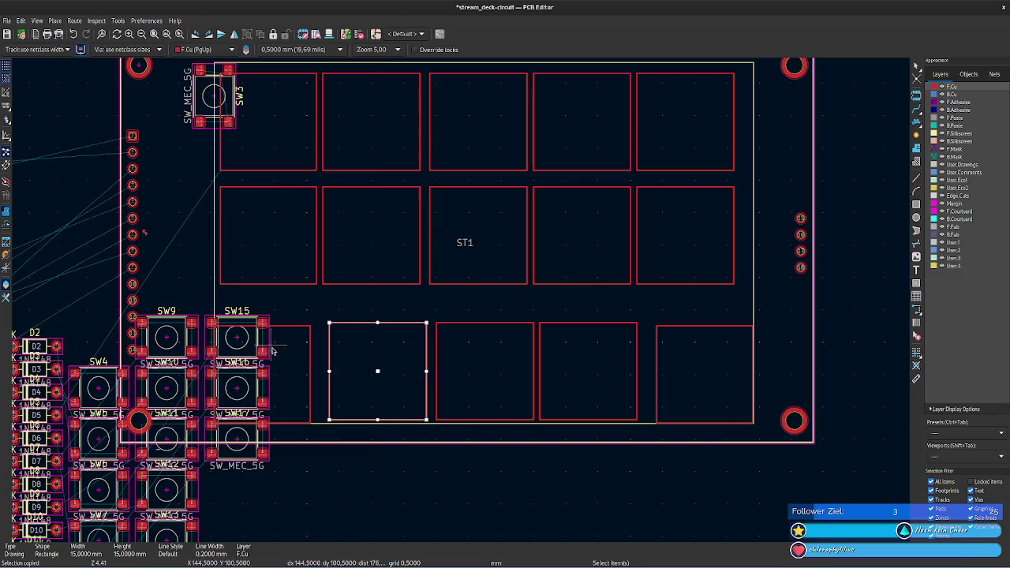
{"action": "left_click", "coordinate": [290, 489]}
{"action": "scroll", "coordinate": [374, 498], "scroll_direction": "down", "scroll_amount": 2}
{"action": "scroll", "coordinate": [394, 419], "scroll_direction": "down", "scroll_amount": 3}
- Drag switches SW3, SW17 and SW16 below the switch grid, clear of each other
{"action": "middle_click_drag", "start_coordinate": [330, 113], "coordinate": [289, 124]}
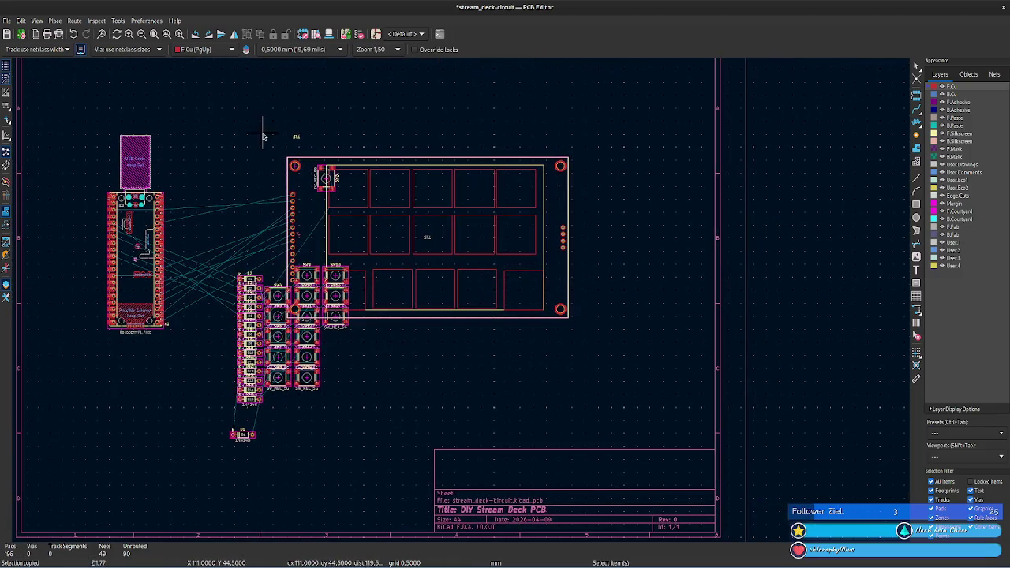
{"action": "mouse_move", "coordinate": [325, 179]}
{"action": "left_mouse_down"}
{"action": "mouse_move", "coordinate": [357, 358]}
{"action": "mouse_move", "coordinate": [348, 399]}
{"action": "left_mouse_up"}
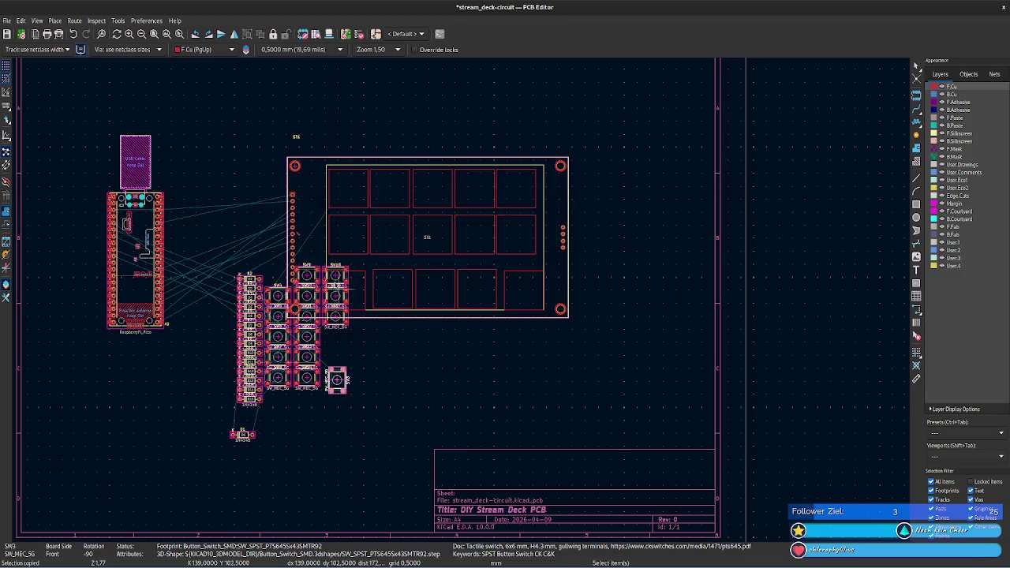
{"action": "left_click_drag", "start_coordinate": [354, 314], "coordinate": [364, 378]}
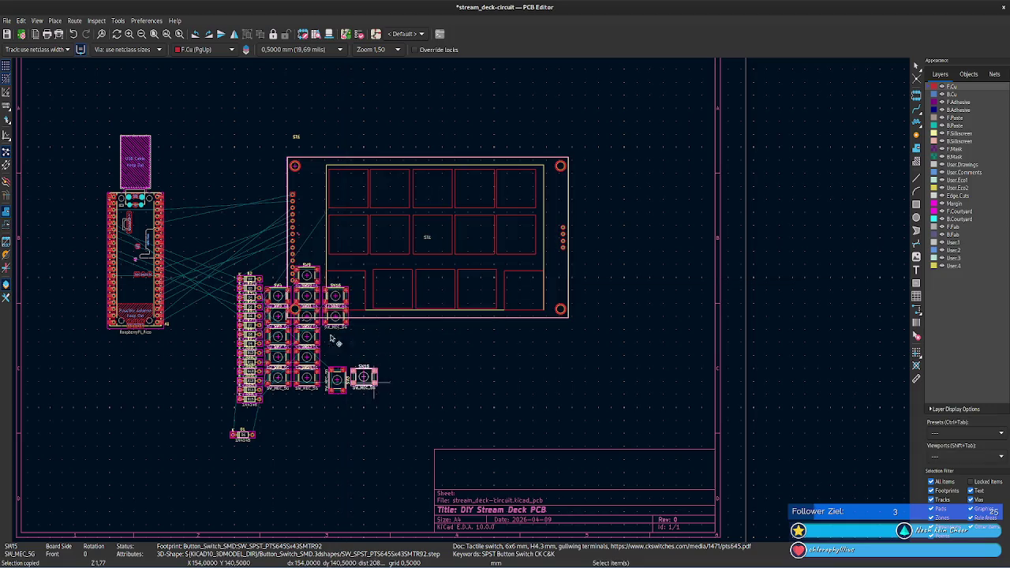
{"action": "left_click_drag", "start_coordinate": [336, 315], "coordinate": [375, 353]}
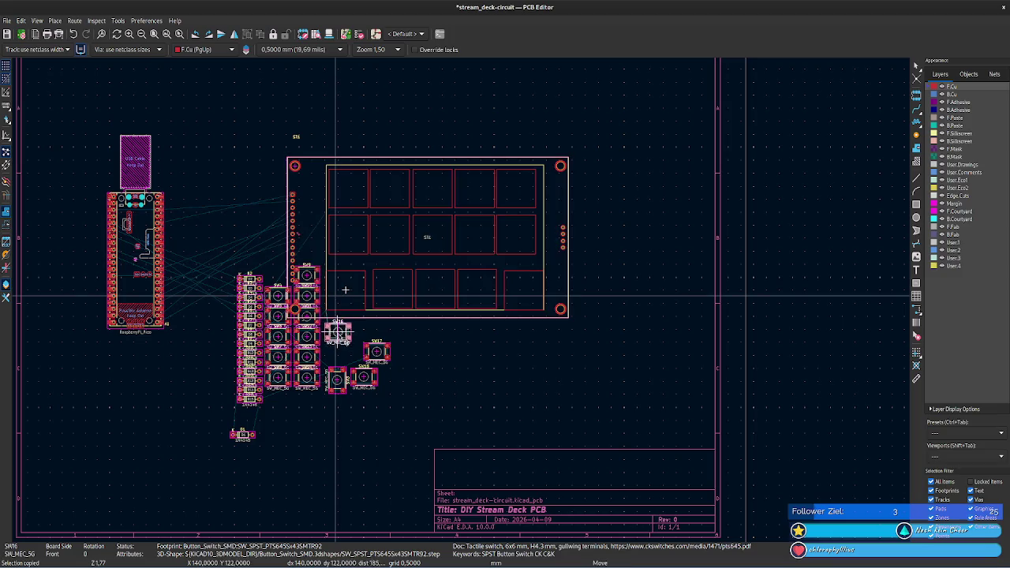
{"action": "left_click_drag", "start_coordinate": [352, 304], "coordinate": [354, 346]}
- Zoom in to 5.00 on the bottom row of key outlines
{"action": "scroll", "coordinate": [454, 343], "scroll_direction": "up", "scroll_amount": 1}
{"action": "scroll", "coordinate": [451, 293], "scroll_direction": "up", "scroll_amount": 1}
{"action": "scroll", "coordinate": [394, 334], "scroll_direction": "up", "scroll_amount": 1}
{"action": "scroll", "coordinate": [451, 300], "scroll_direction": "up", "scroll_amount": 1}
{"action": "scroll", "coordinate": [471, 394], "scroll_direction": "up", "scroll_amount": 1}
{"action": "scroll", "coordinate": [465, 450], "scroll_direction": "up", "scroll_amount": 3}
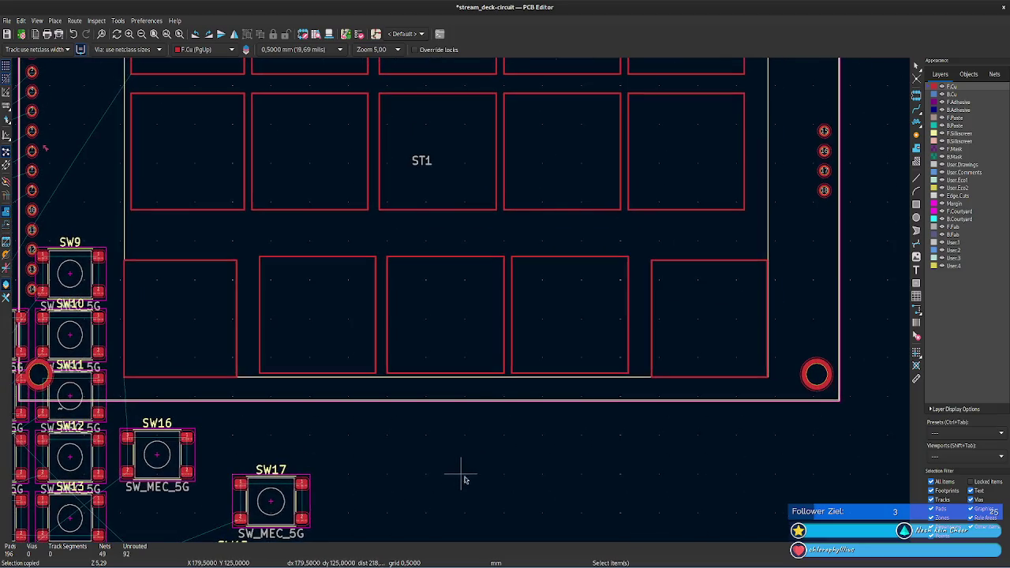
- Nudge the rightmost bottom-row outline right and reposition the second one
{"action": "left_click", "coordinate": [708, 262]}
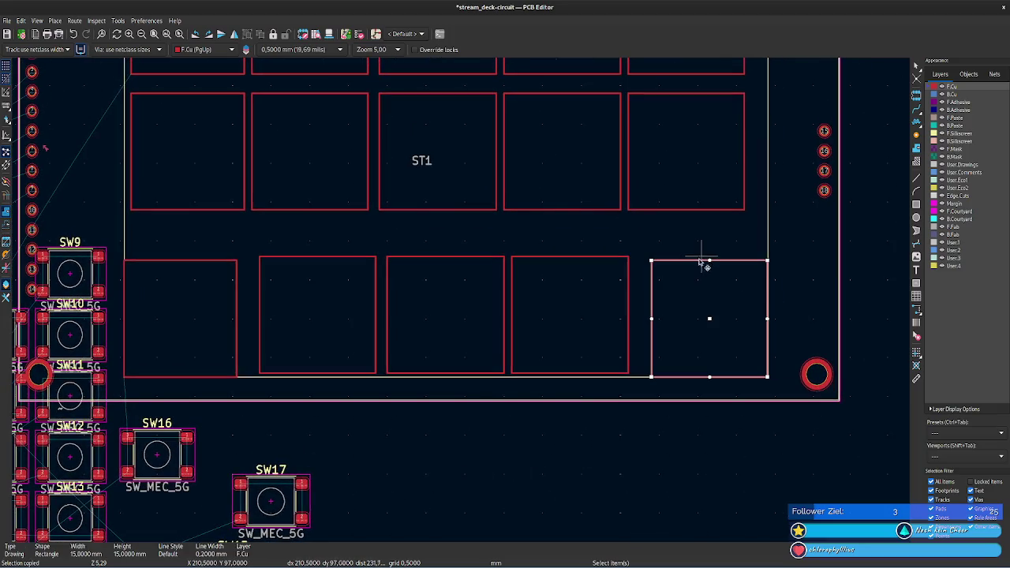
{"action": "left_click_drag", "start_coordinate": [697, 265], "coordinate": [709, 262]}
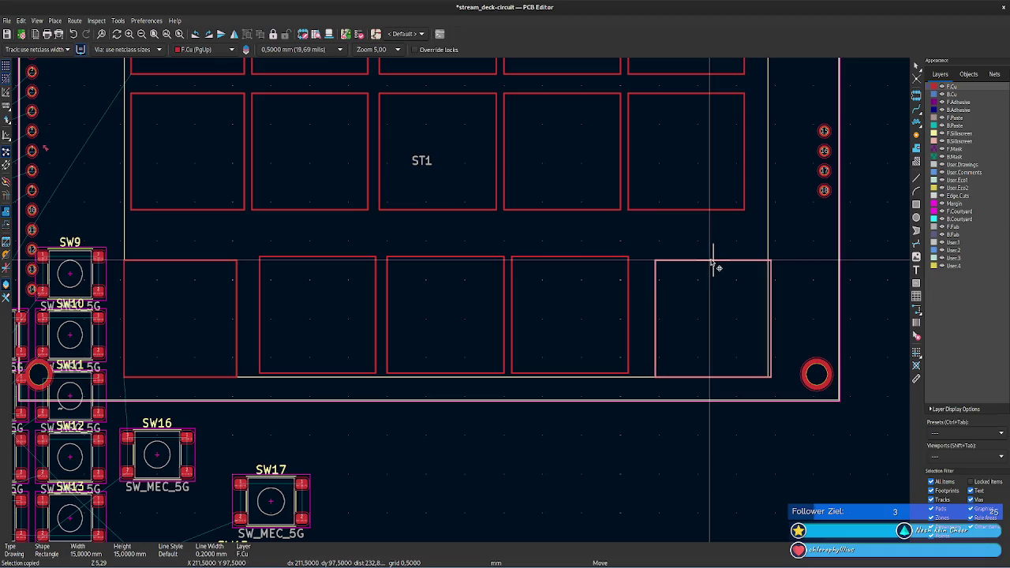
{"action": "left_click", "coordinate": [710, 261]}
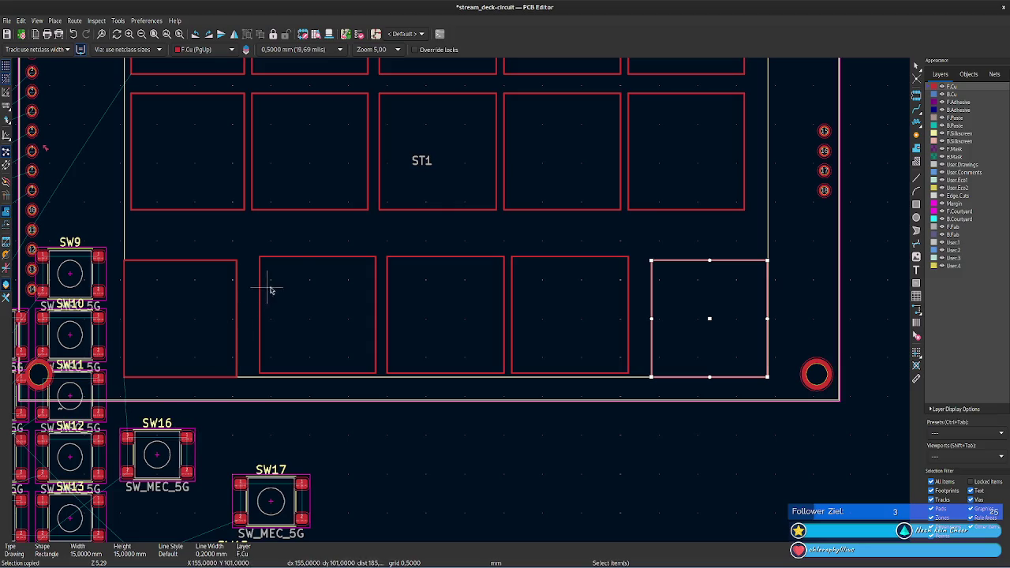
{"action": "left_click", "coordinate": [307, 259]}
{"action": "key", "text": "m"}
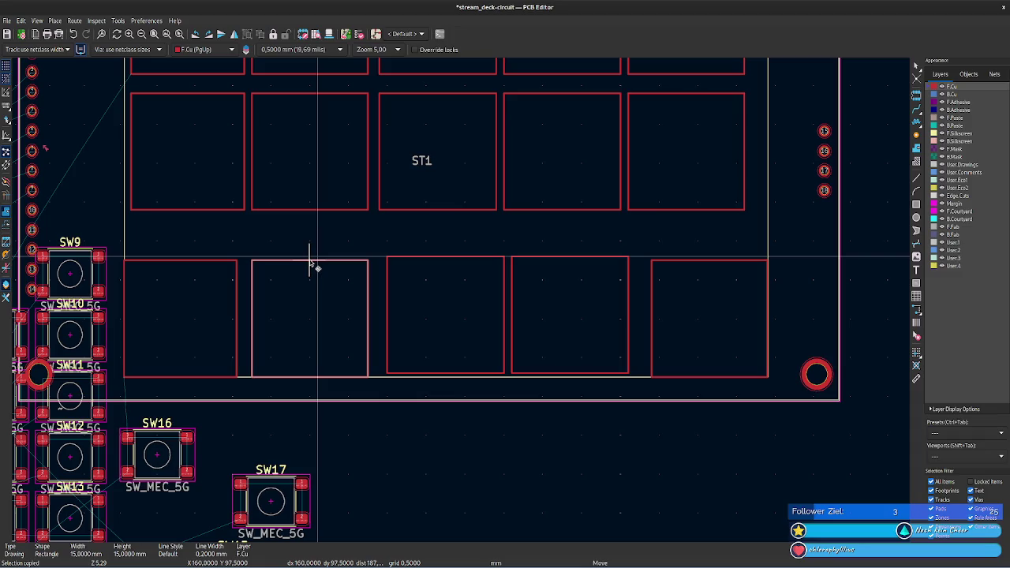
{"action": "left_click", "coordinate": [310, 263]}
- Shift the middle and fourth bottom-row outlines left to even the spacing
{"action": "left_click", "coordinate": [467, 258]}
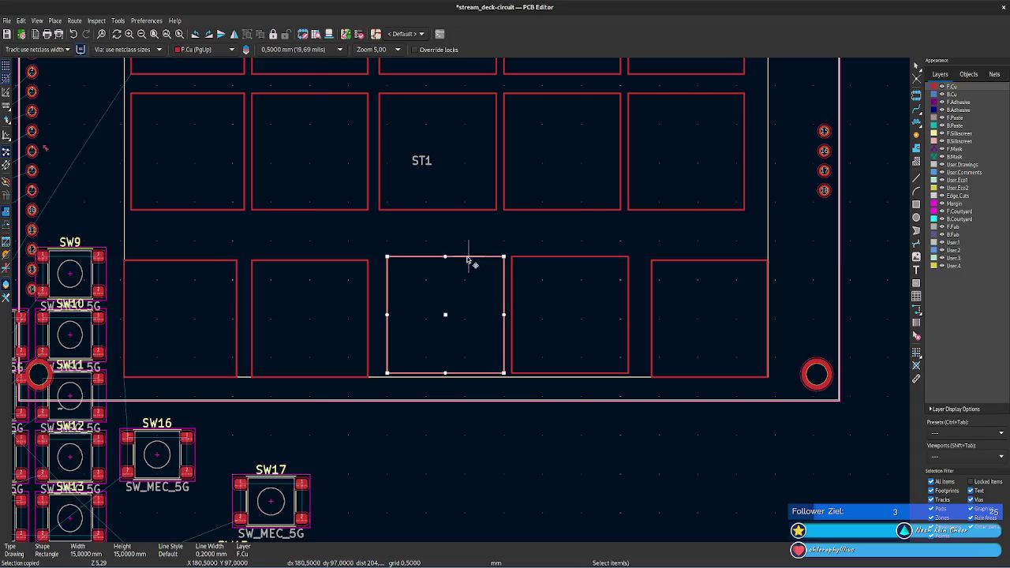
{"action": "key", "text": "m"}
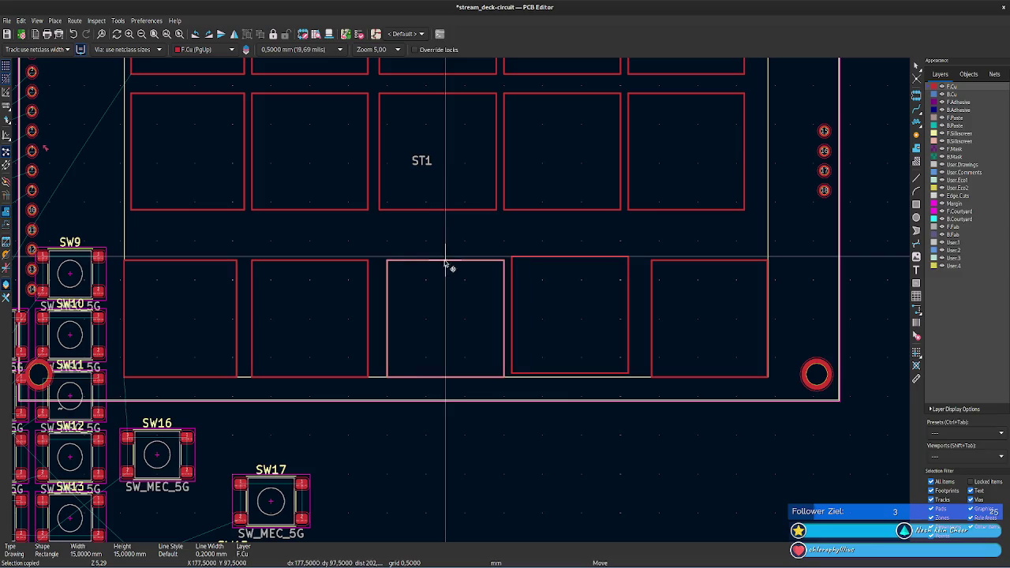
{"action": "left_click", "coordinate": [446, 264]}
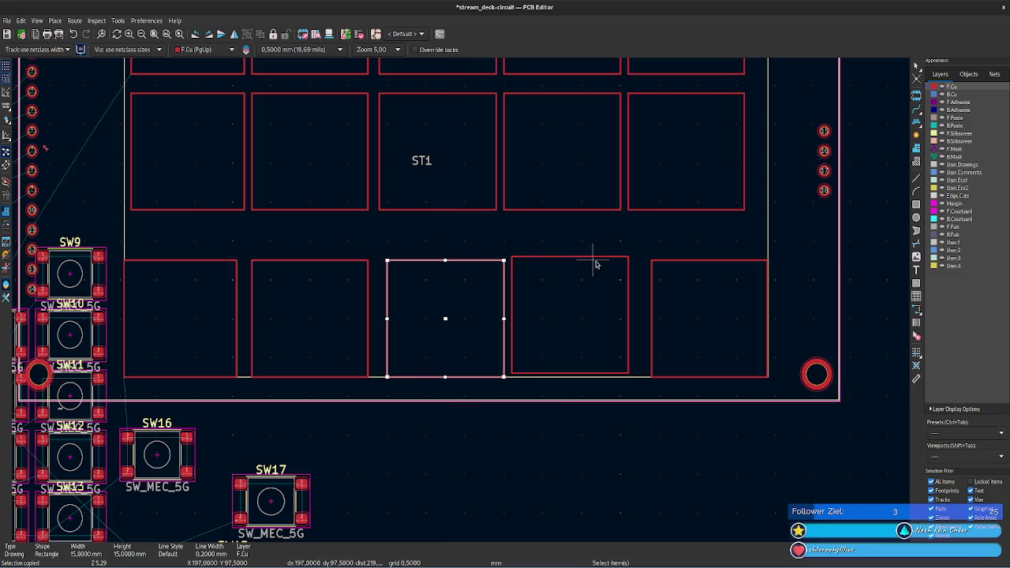
{"action": "left_click", "coordinate": [591, 262]}
{"action": "key", "text": "m"}
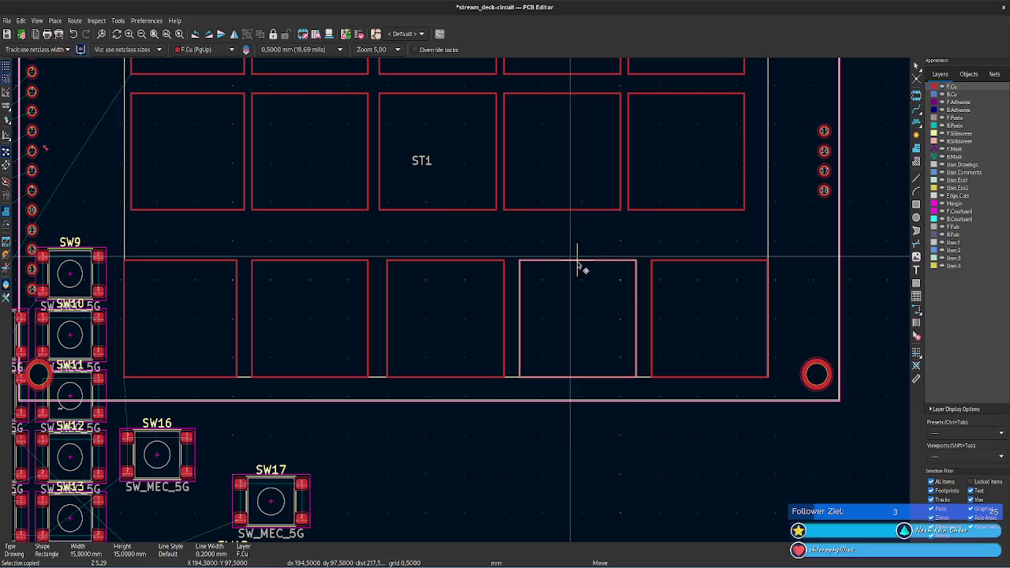
{"action": "left_click", "coordinate": [578, 265]}
{"action": "left_click", "coordinate": [583, 479]}
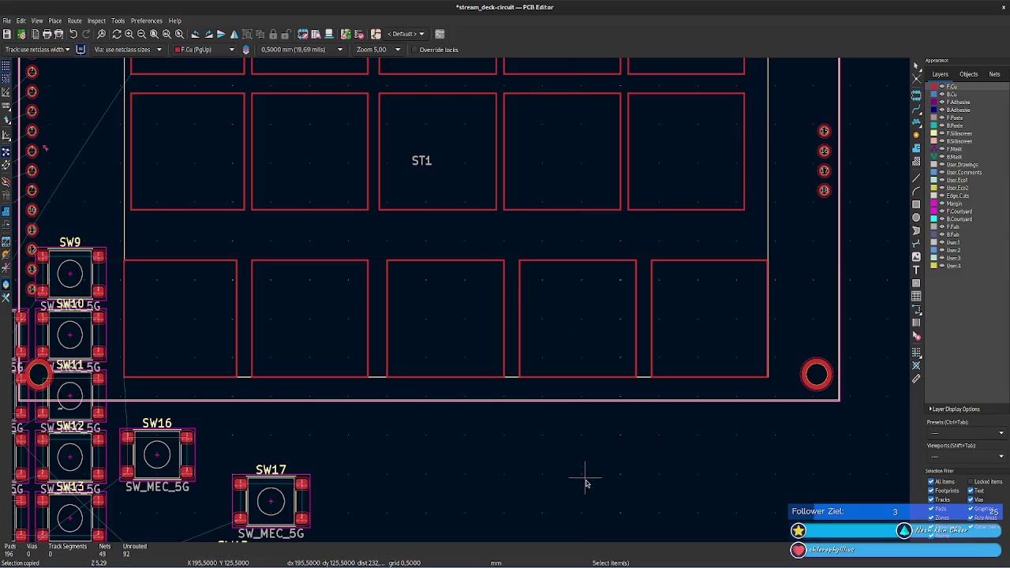
{"action": "left_click", "coordinate": [917, 378]}
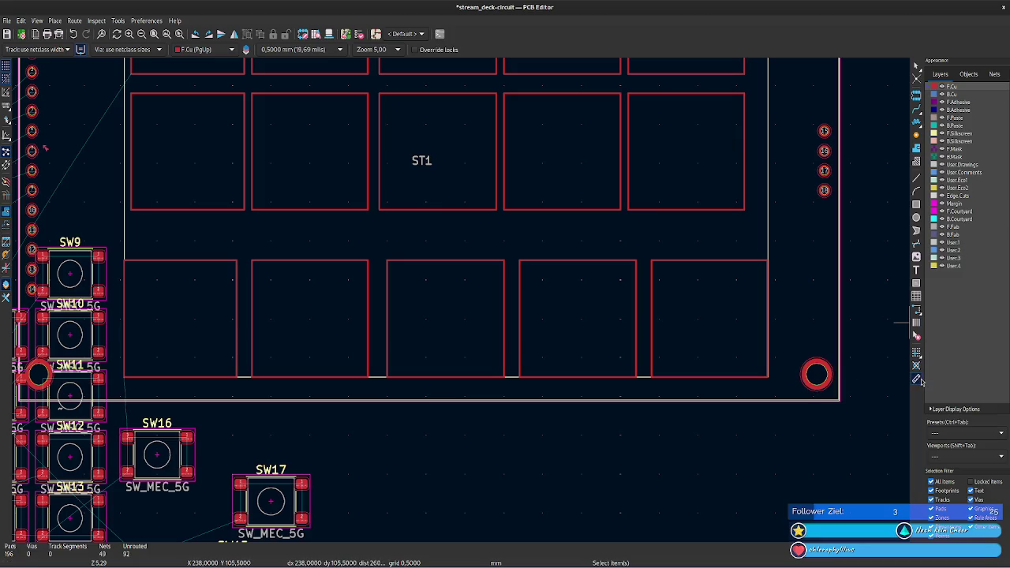
- Measure from the bottom row's right key corner, reading 72.548 mm toward SW17
{"action": "left_click", "coordinate": [769, 379]}
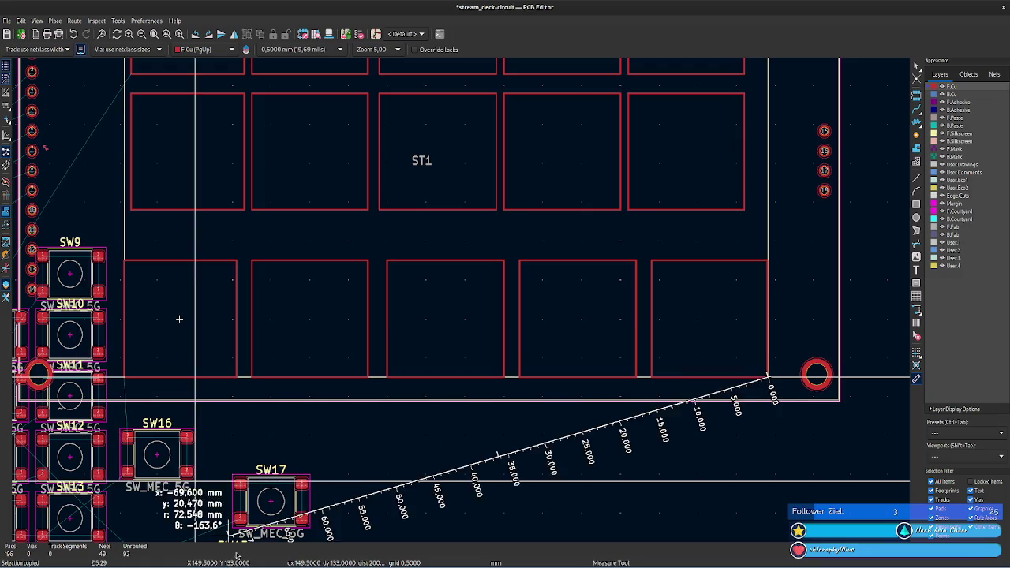
{"action": "key", "text": "super"}
- In the calculator, compute 83,52 − 15×5 = 8,52 and 8,52 ÷ 4 = 2,13 mm per gap
{"action": "type", "text": "red"}
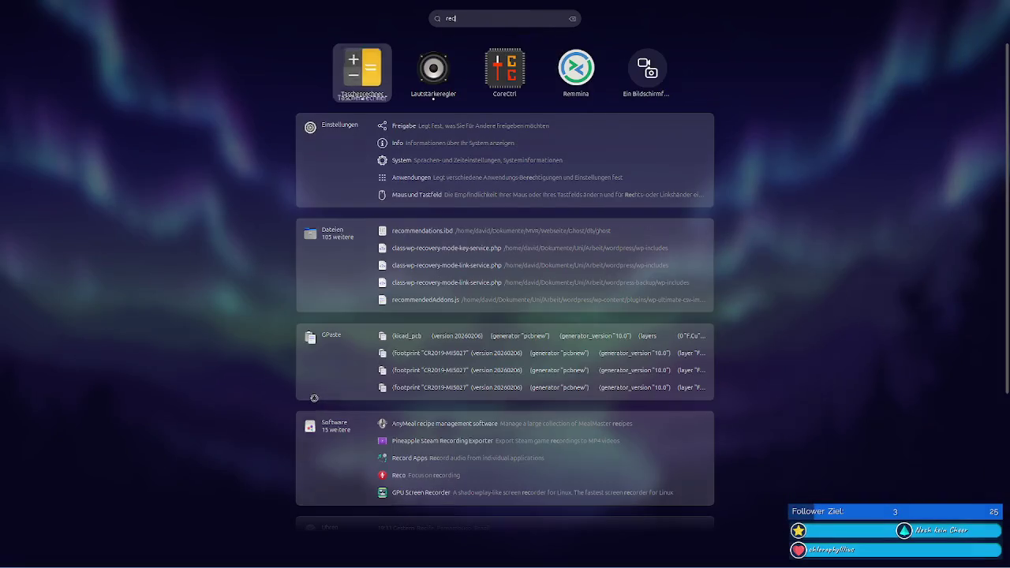
{"action": "key", "text": "Return"}
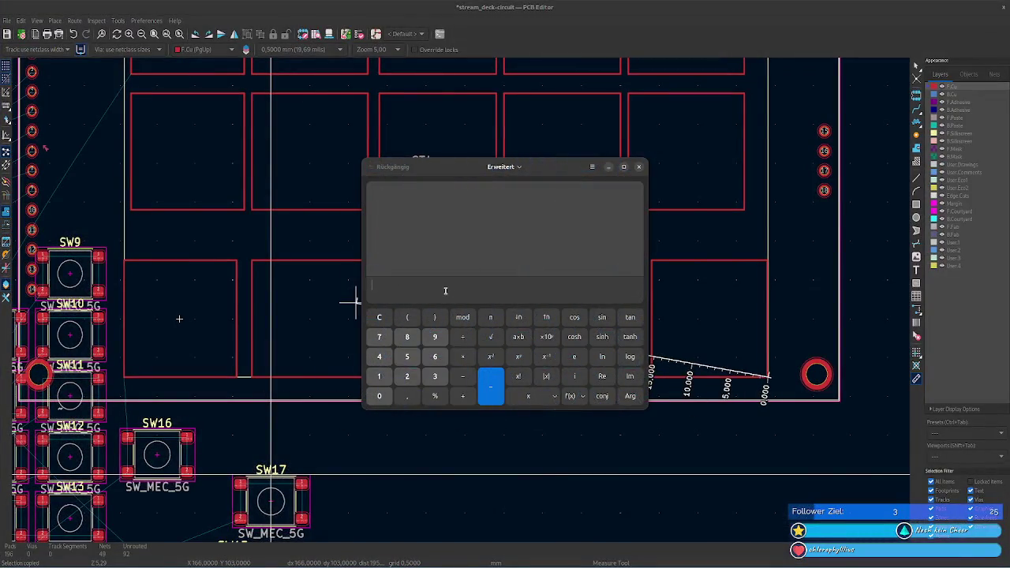
{"action": "type", "text": "83,52-15×5"}
{"action": "key", "text": "Return"}
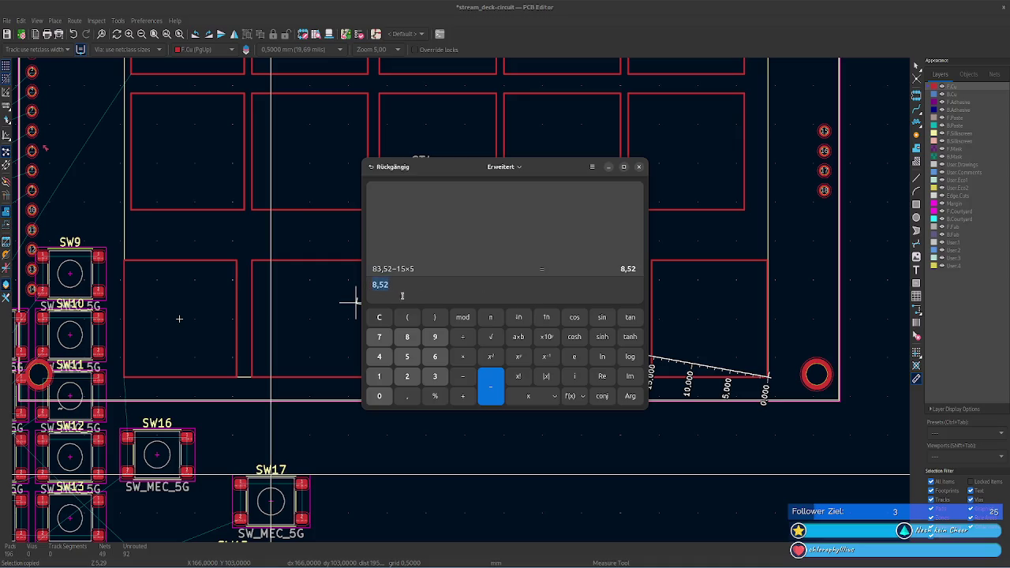
{"action": "key", "text": "Return"}
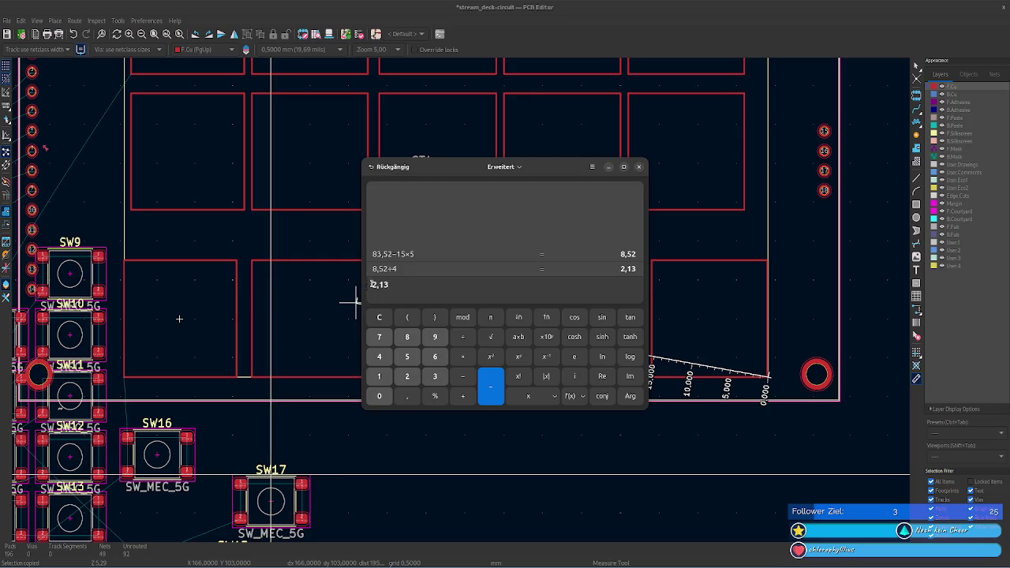
{"action": "key", "text": "BackSpace"}
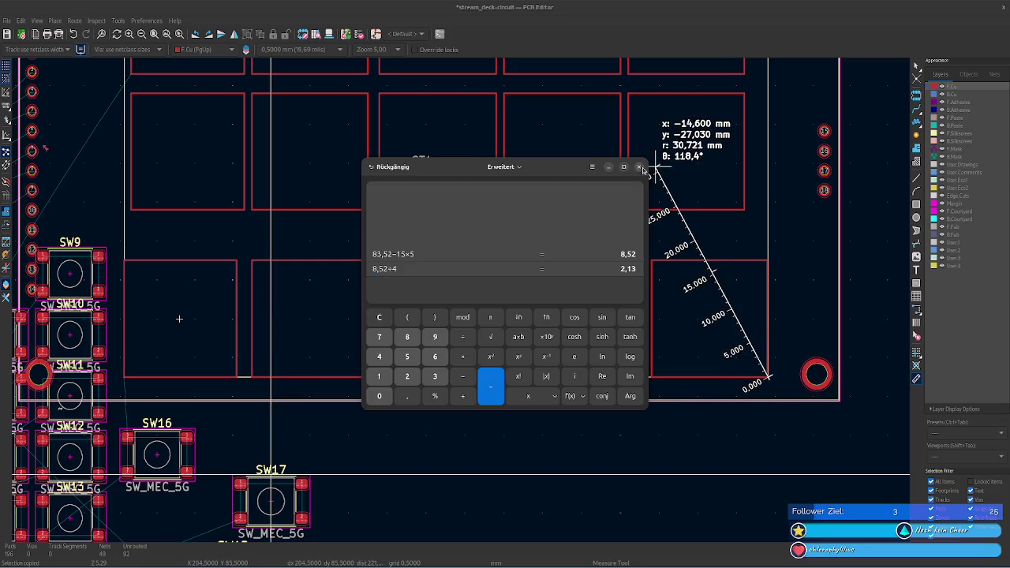
{"action": "left_click", "coordinate": [639, 168]}
{"action": "key", "text": "Escape"}
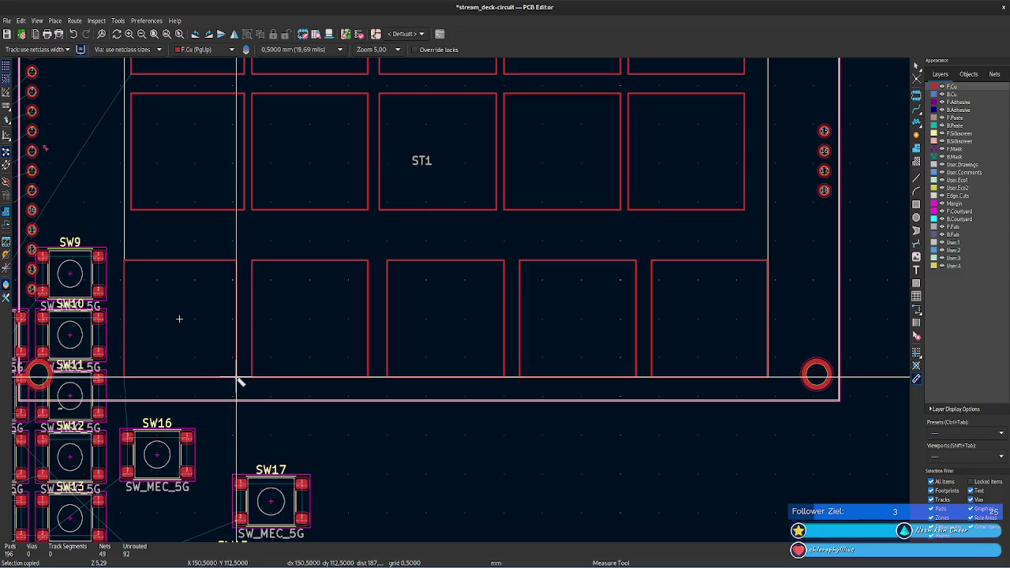
- Measure the 2 mm gap between the first two key outlines and show the second outline's properties
{"action": "left_click", "coordinate": [236, 379]}
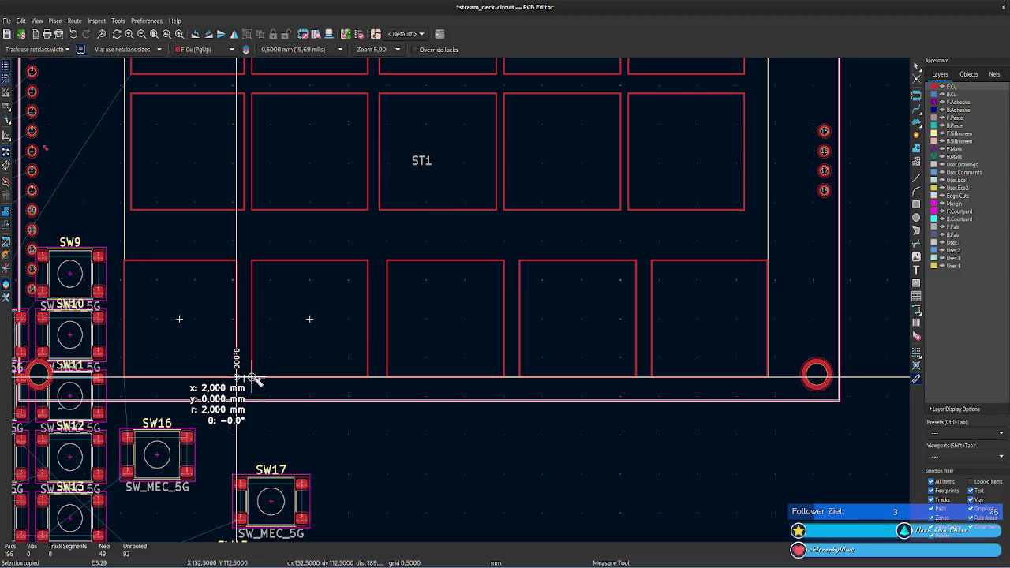
{"action": "key", "text": "Escape"}
{"action": "key", "text": "Escape"}
{"action": "left_click", "coordinate": [267, 264]}
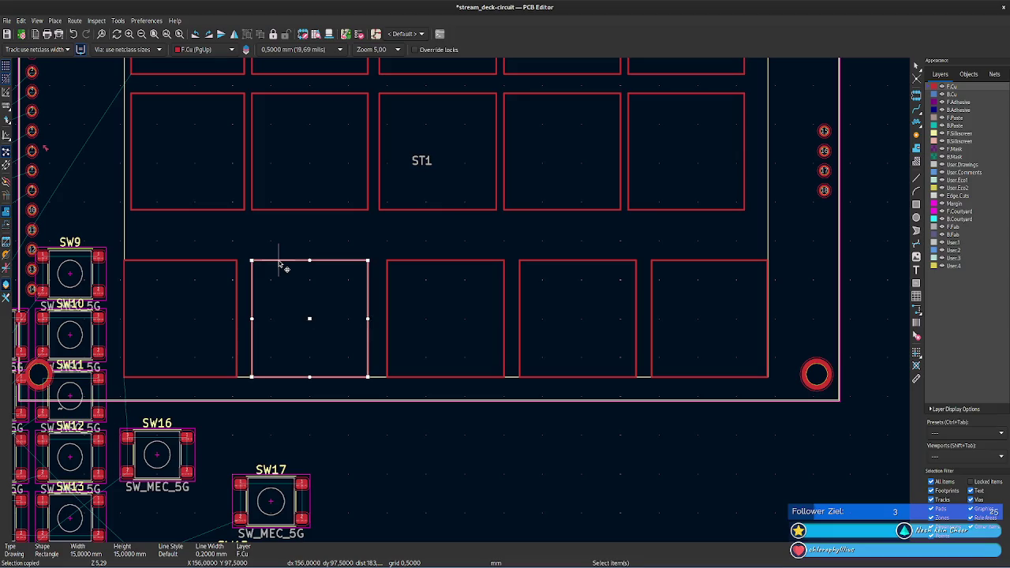
{"action": "left_click", "coordinate": [6, 298]}
{"action": "key", "text": "ctrl+c"}
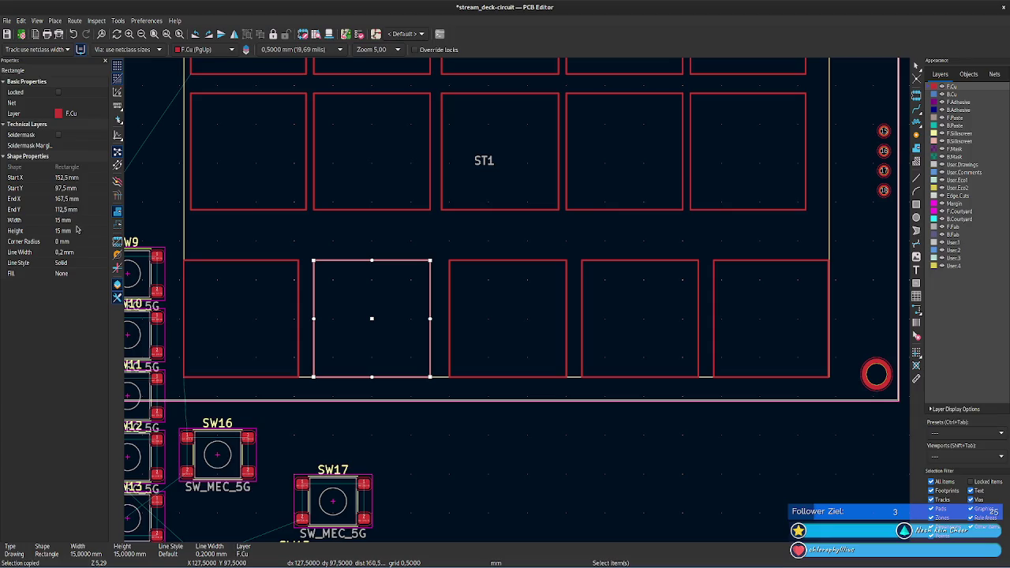
- Compare the Start X of the first and second key outlines: 135,5 and 152,5 mm
{"action": "left_click", "coordinate": [63, 180]}
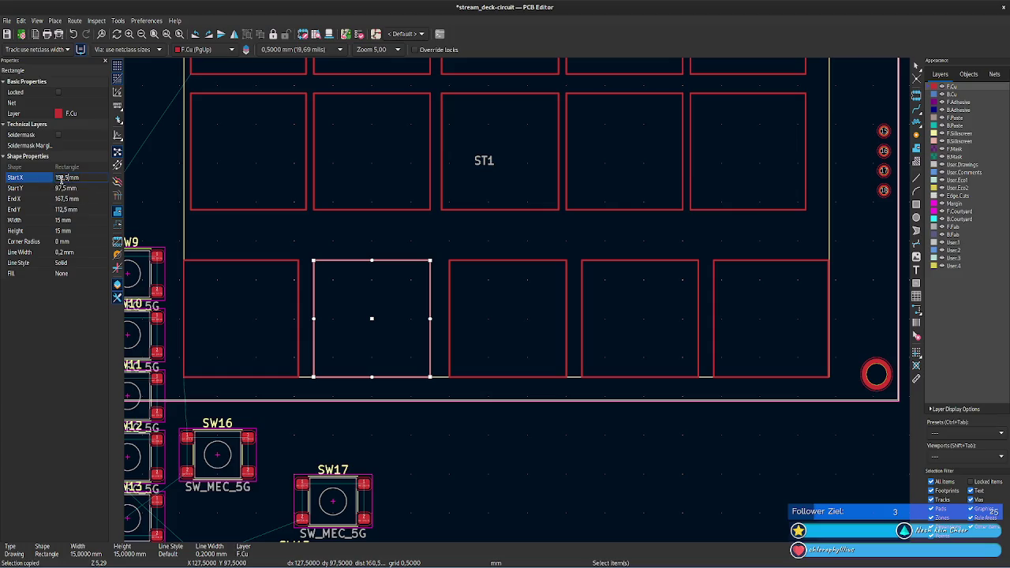
{"action": "left_click", "coordinate": [297, 280]}
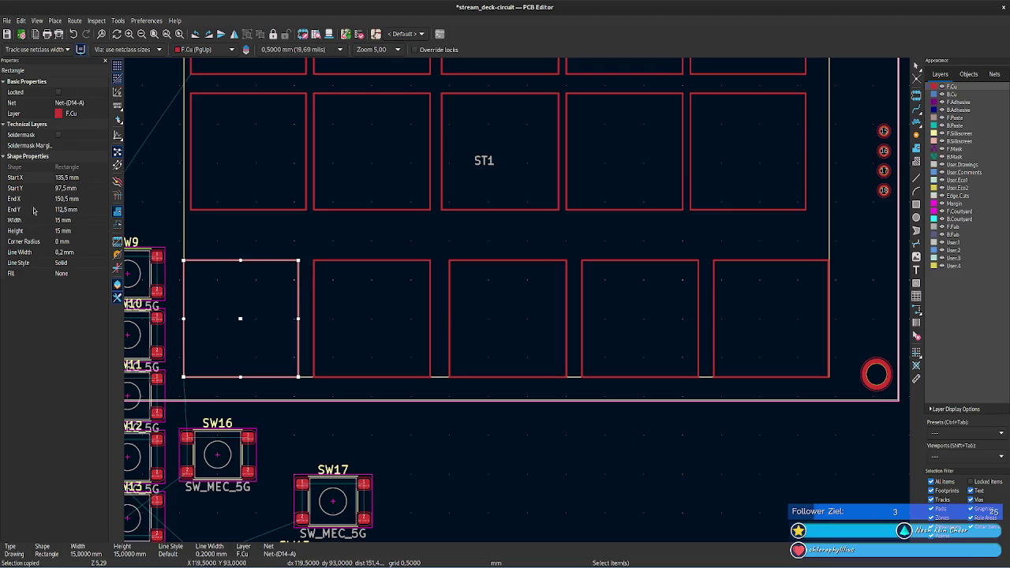
{"action": "left_click", "coordinate": [314, 273]}
{"action": "left_click", "coordinate": [66, 179]}
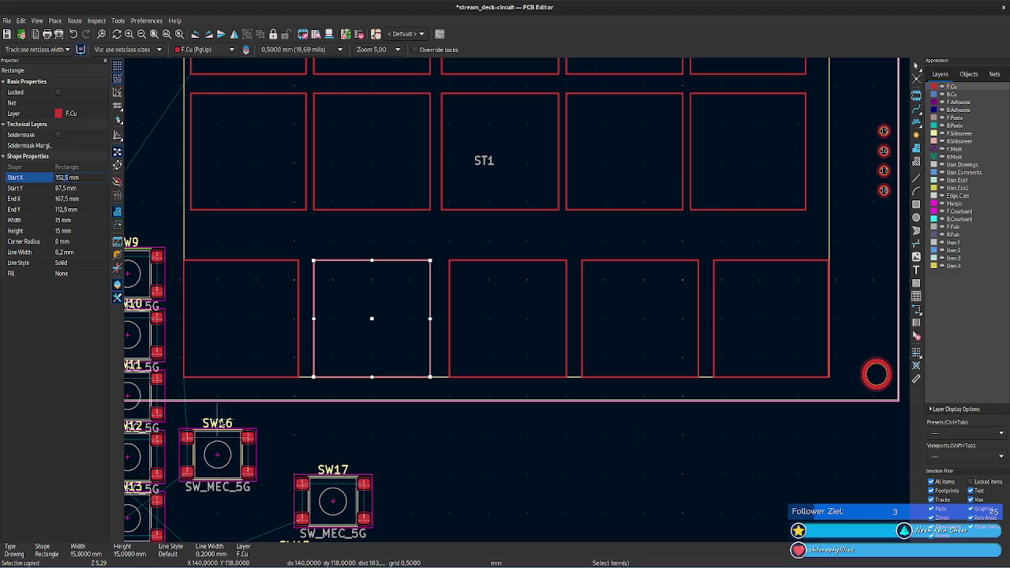
{"action": "key", "text": "super"}
- Relaunch GNOME Calculator and begin a new calculation with 82,52, then switch windows
{"action": "type", "text": "re"}
{"action": "key", "text": "Right"}
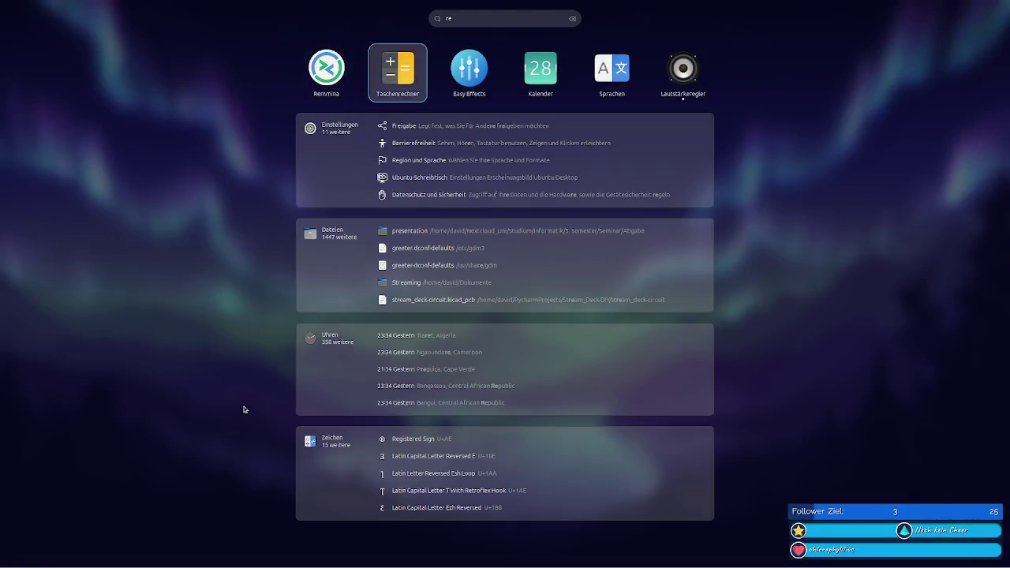
{"action": "key", "text": "Return"}
{"action": "left_click", "coordinate": [591, 167]}
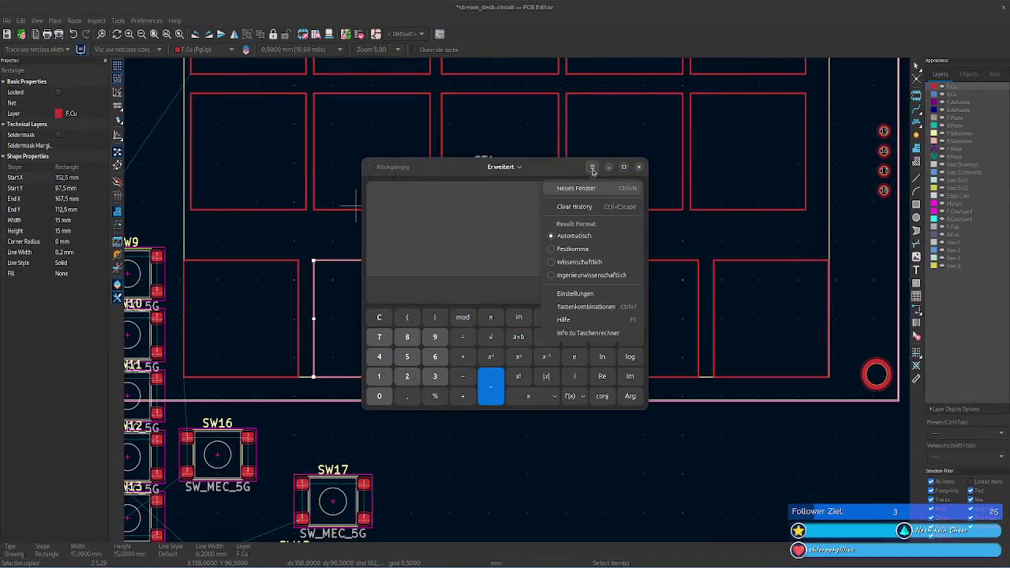
{"action": "left_click", "coordinate": [486, 208]}
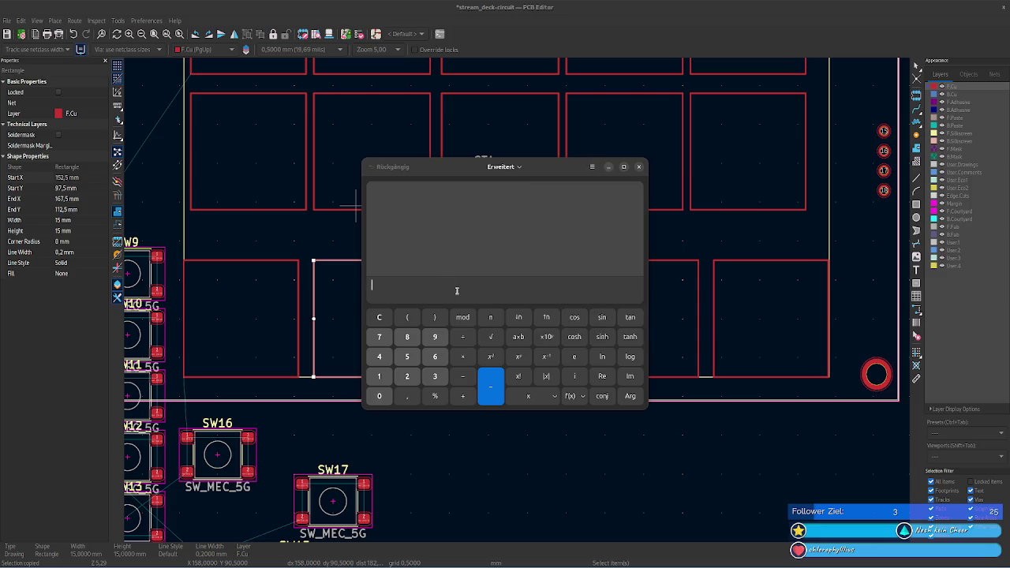
{"action": "type", "text": "82"}
{"action": "key", "text": "alt+Tab"}
{"action": "key", "text": "alt+Tab"}
{"action": "key", "text": "alt+Tab"}
{"action": "key", "text": "alt+Tab"}
{"action": "key", "text": "alt+Tab"}
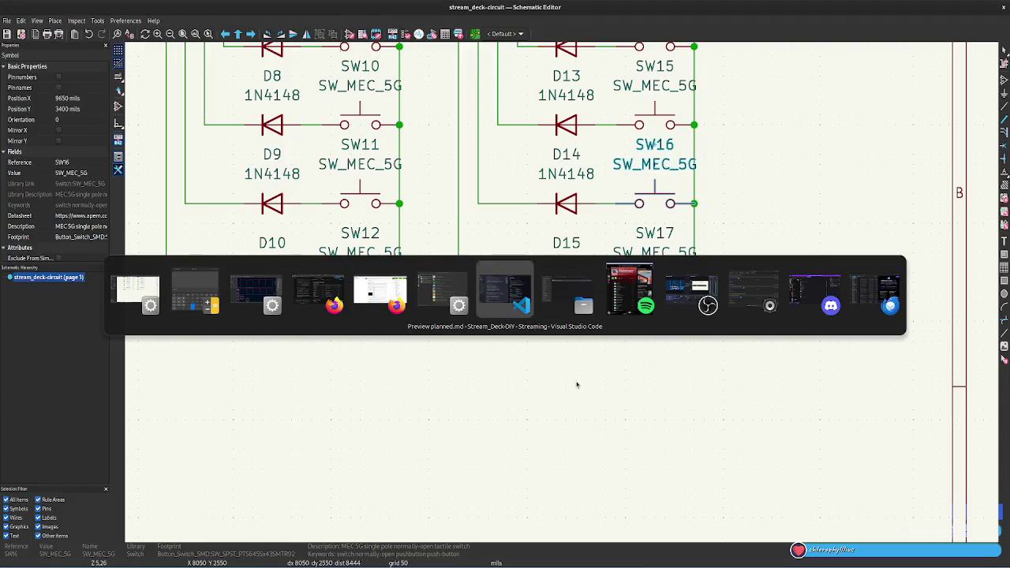
- Check the display module's dimension drawing in Firefox for the 83,52 mm span
{"action": "left_click", "coordinate": [383, 307]}
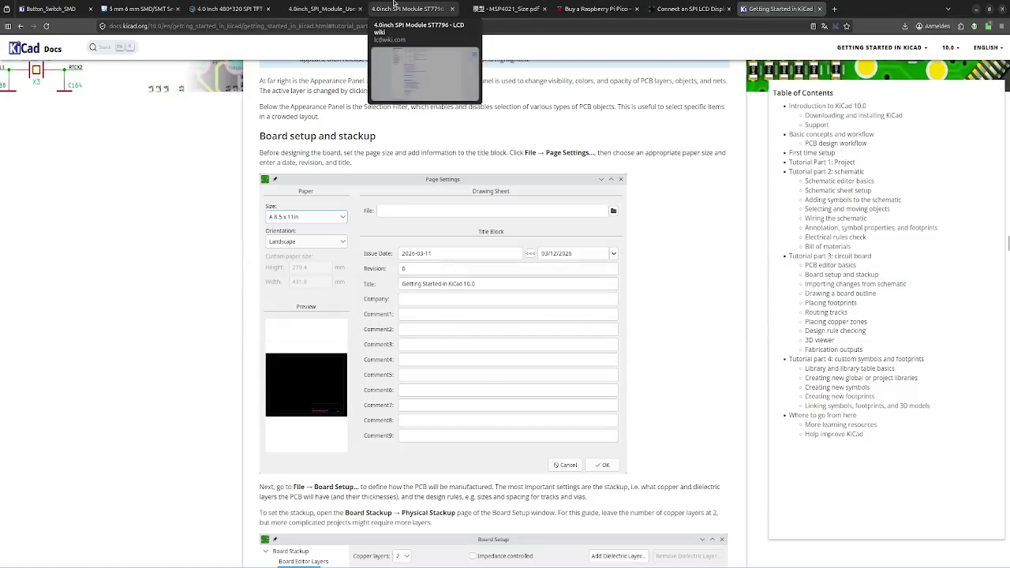
{"action": "left_click", "coordinate": [505, 9]}
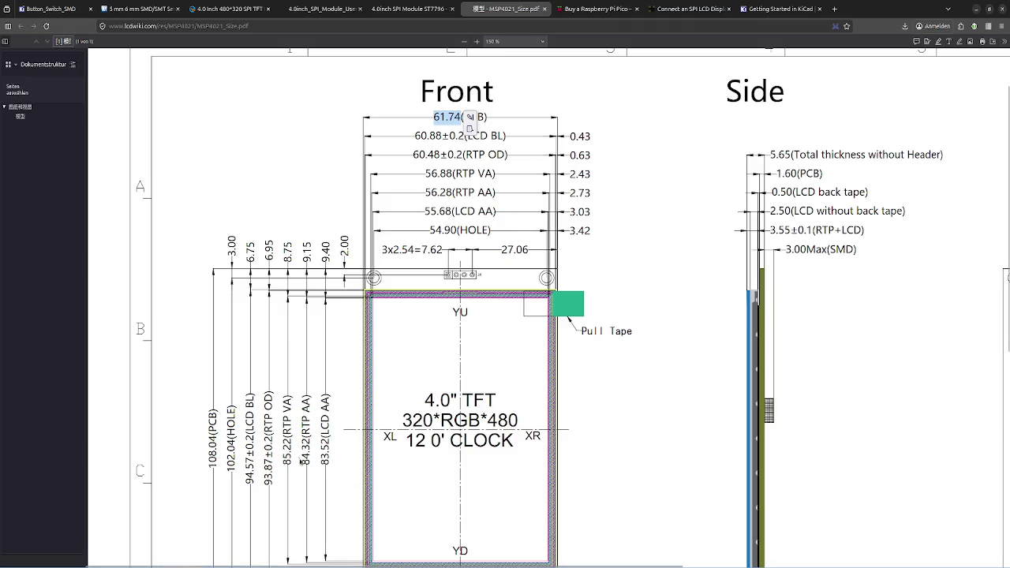
{"action": "key", "text": "alt+Tab"}
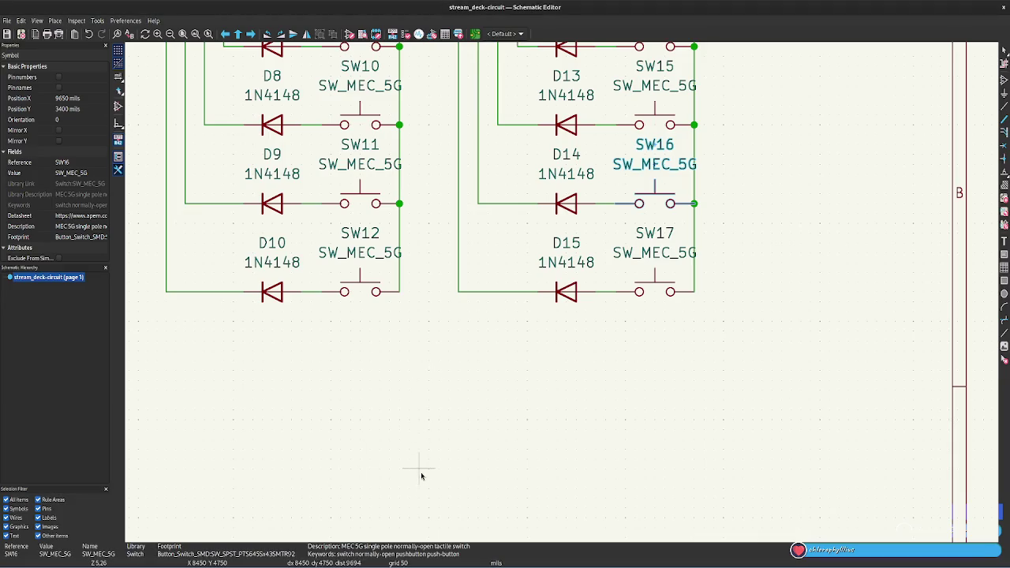
{"action": "key", "text": "alt+Tab"}
{"action": "key", "text": "alt+Tab"}
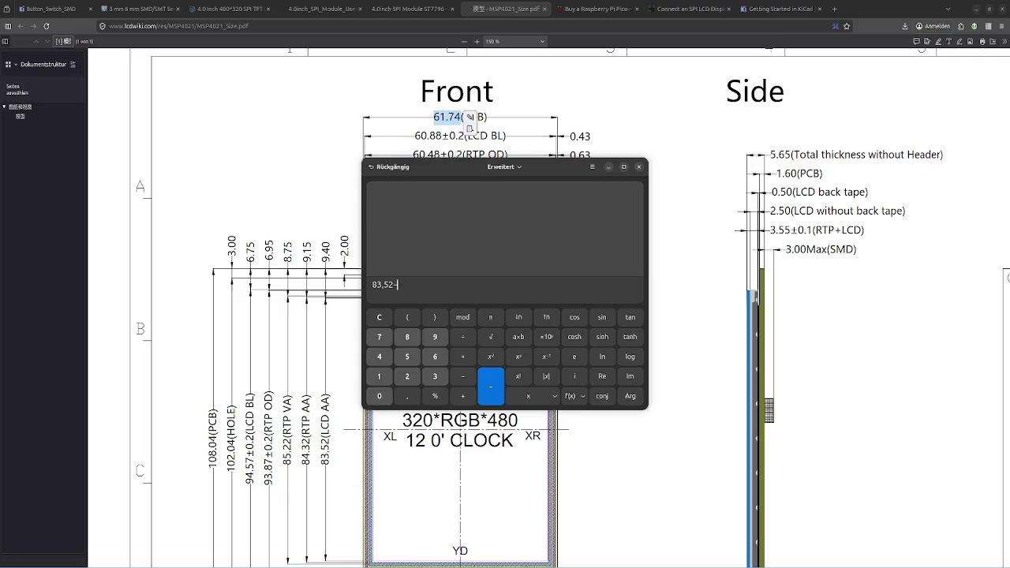
- Recalculate 83,52 − 5×15 and 8,52 ÷ 4 = 2,13 mm gap, then return to the PCB Editor
{"action": "key", "text": "Return"}
{"action": "key", "text": "Return"}
{"action": "left_click_drag", "start_coordinate": [390, 285], "coordinate": [366, 286]}
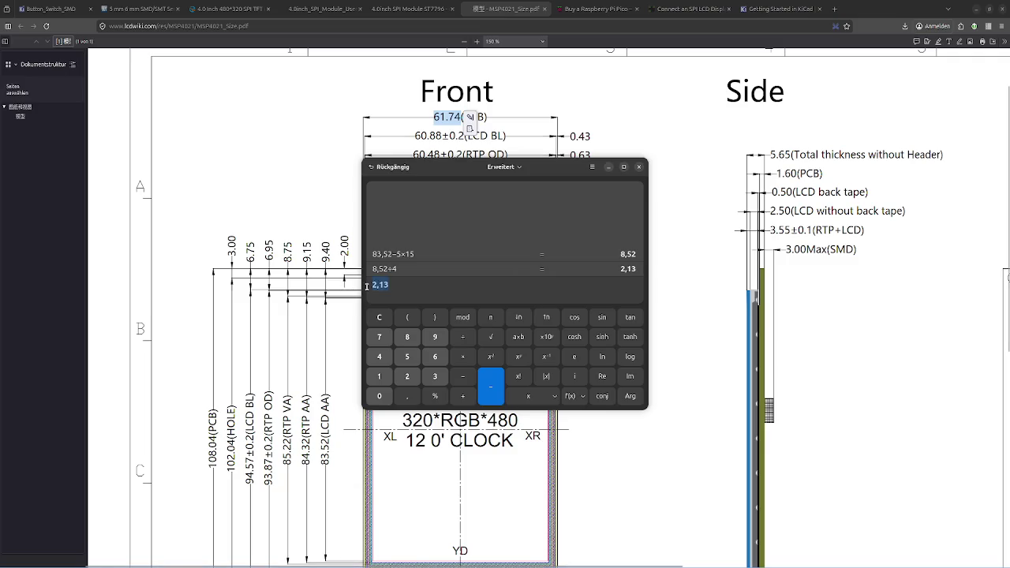
{"action": "key", "text": "alt+Tab"}
{"action": "key", "text": "alt+Tab"}
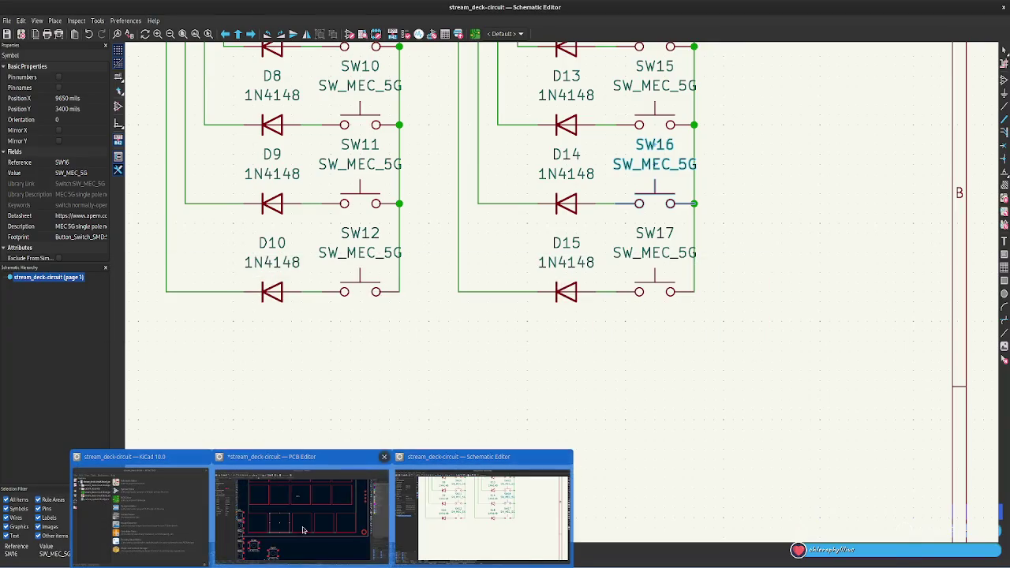
{"action": "left_click", "coordinate": [302, 530]}
{"action": "left_click", "coordinate": [66, 178]}
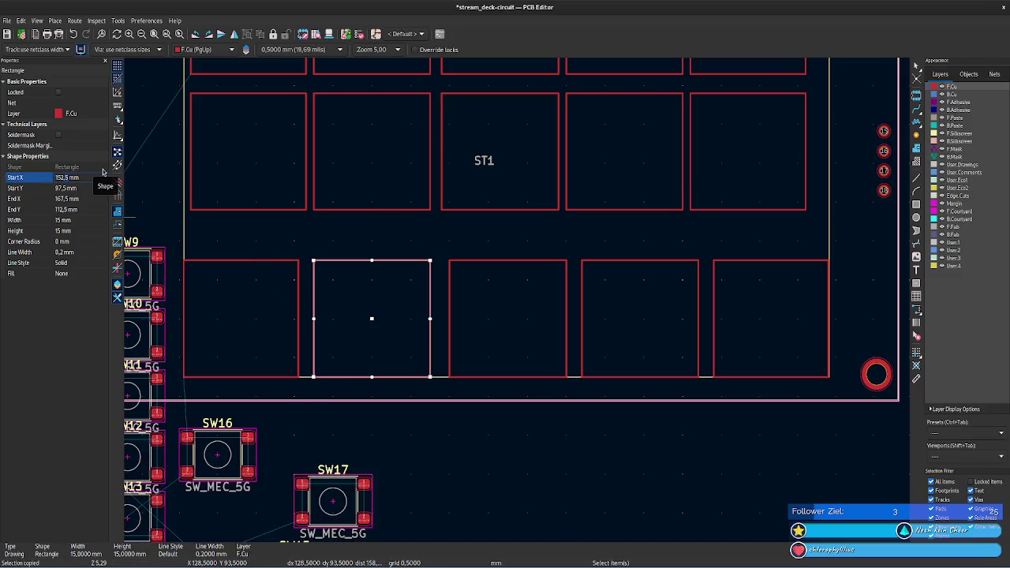
- Set the second bottom-row key square to Start X 152,63 mm and Width 15 mm
{"action": "key", "text": "BackSpace"}
{"action": "type", "text": "63"}
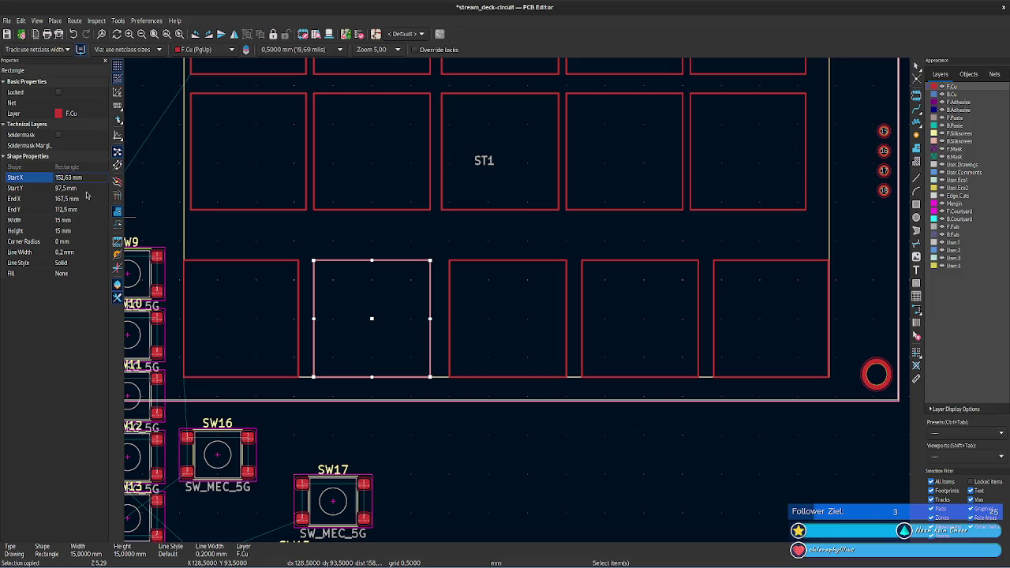
{"action": "key", "text": "Return"}
{"action": "left_click", "coordinate": [67, 220]}
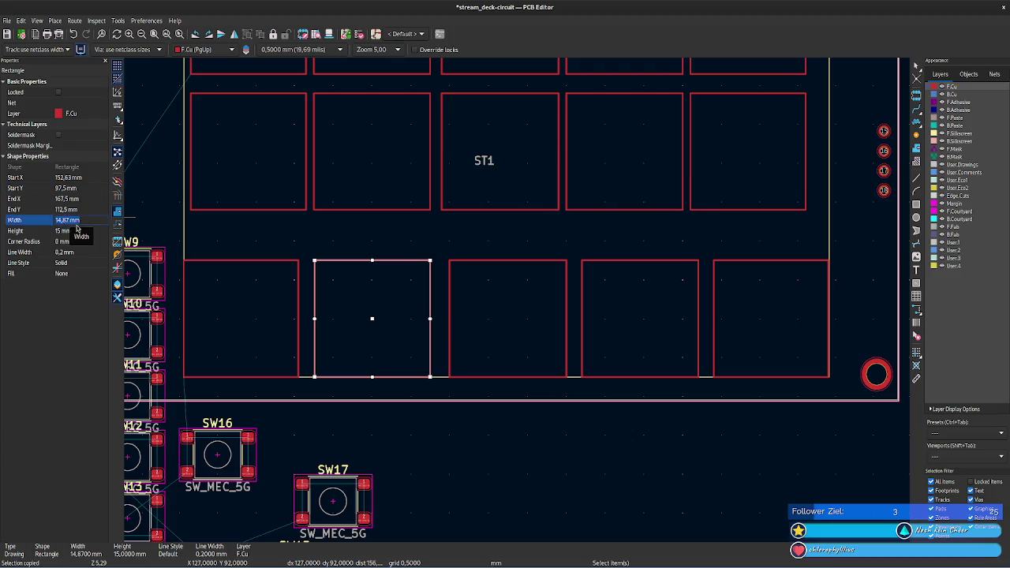
{"action": "type", "text": "15"}
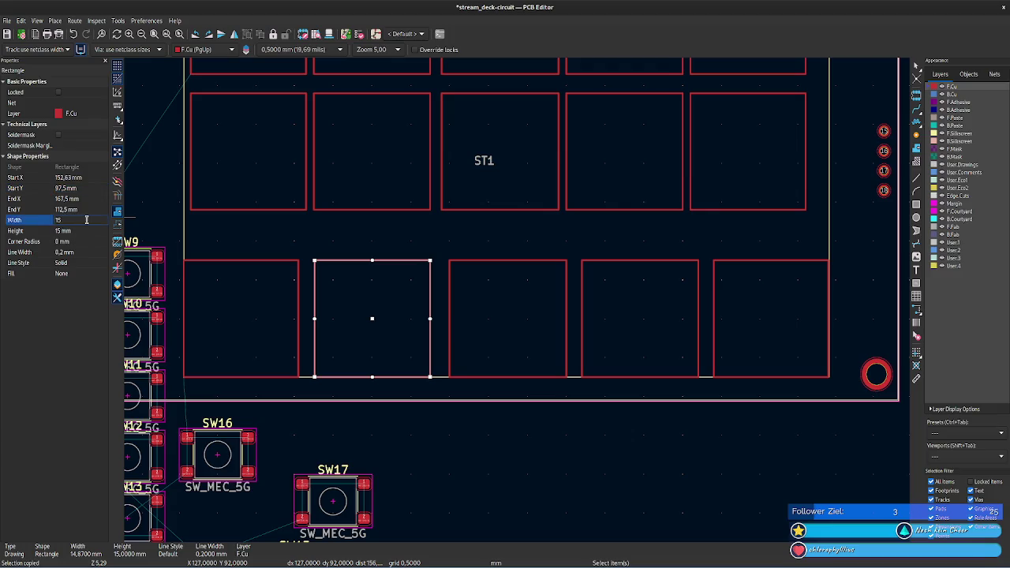
{"action": "key", "text": "Return"}
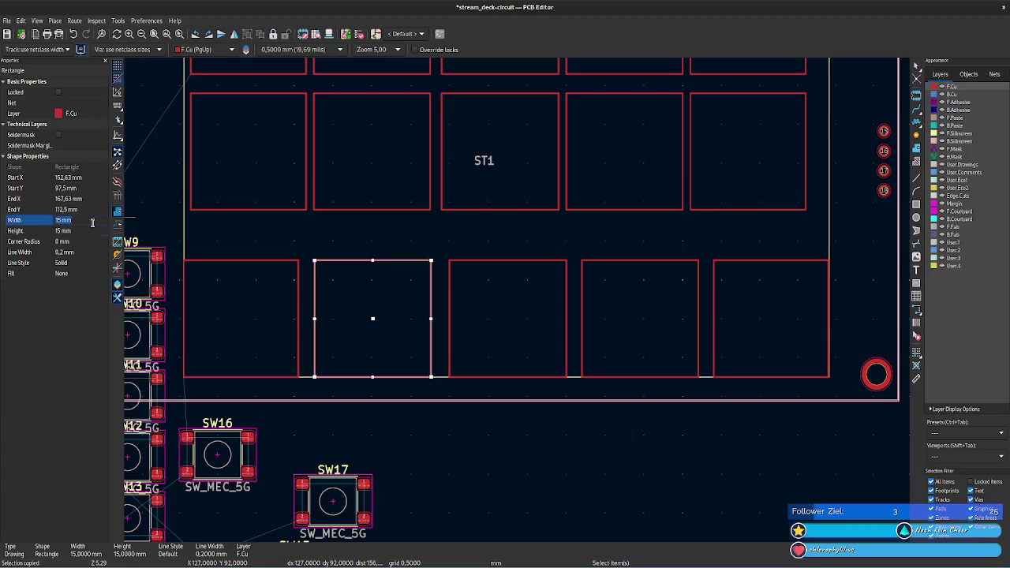
{"action": "left_click", "coordinate": [96, 198]}
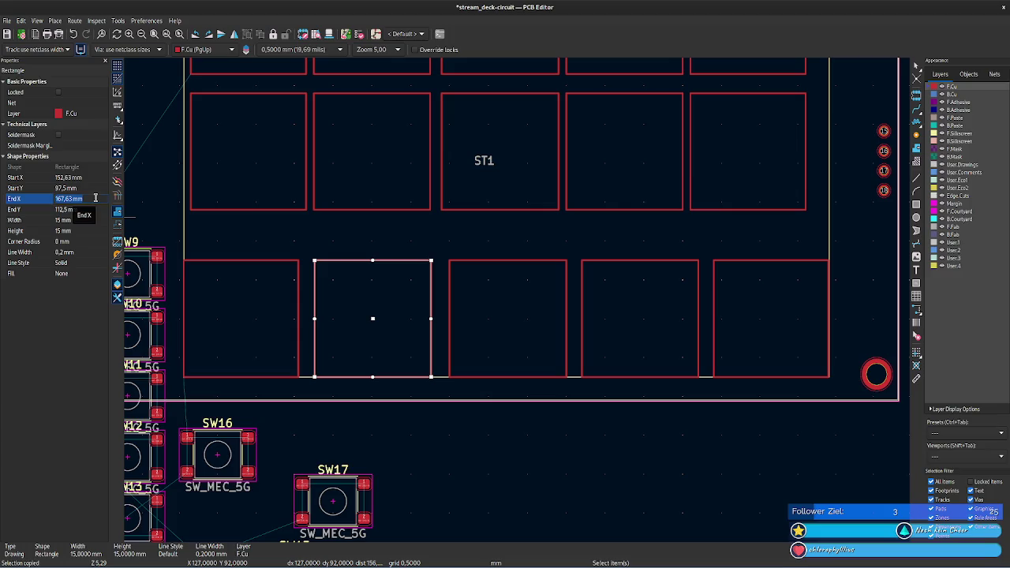
{"action": "key", "text": "m"}
- Set the third bottom-row key square to Start X 169,76 mm and Width 15 mm
{"action": "left_click", "coordinate": [450, 260]}
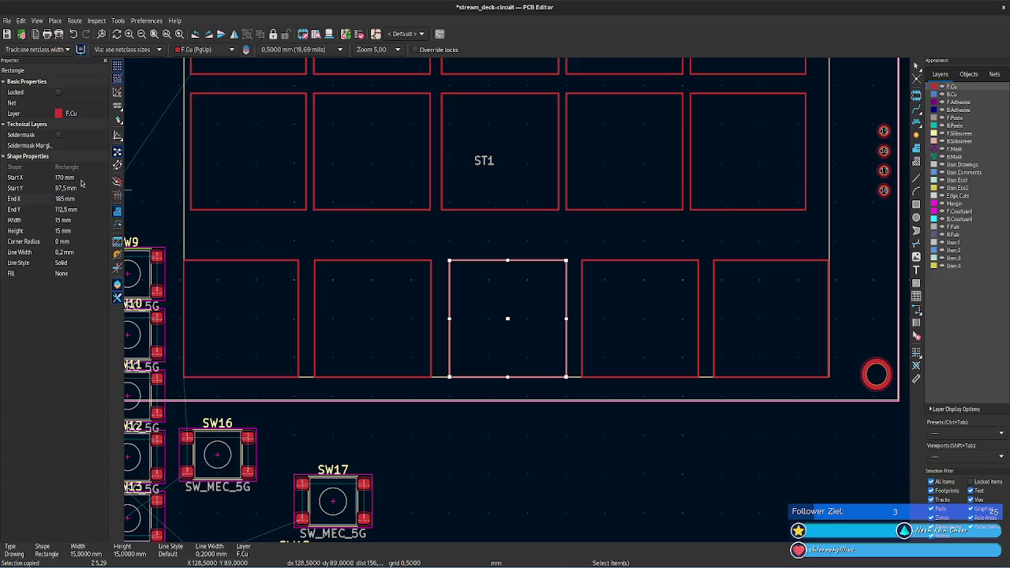
{"action": "left_click", "coordinate": [79, 178]}
{"action": "type", "text": "167,63 mm"}
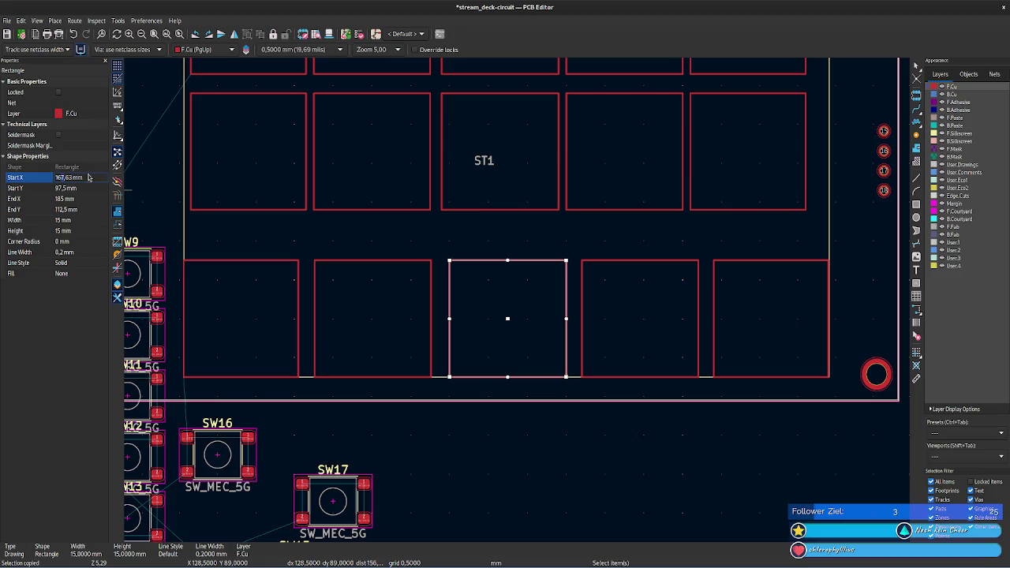
{"action": "key", "text": "BackSpace"}
{"action": "type", "text": "9"}
{"action": "key", "text": "BackSpace"}
{"action": "type", "text": "6"}
{"action": "key", "text": "Return"}
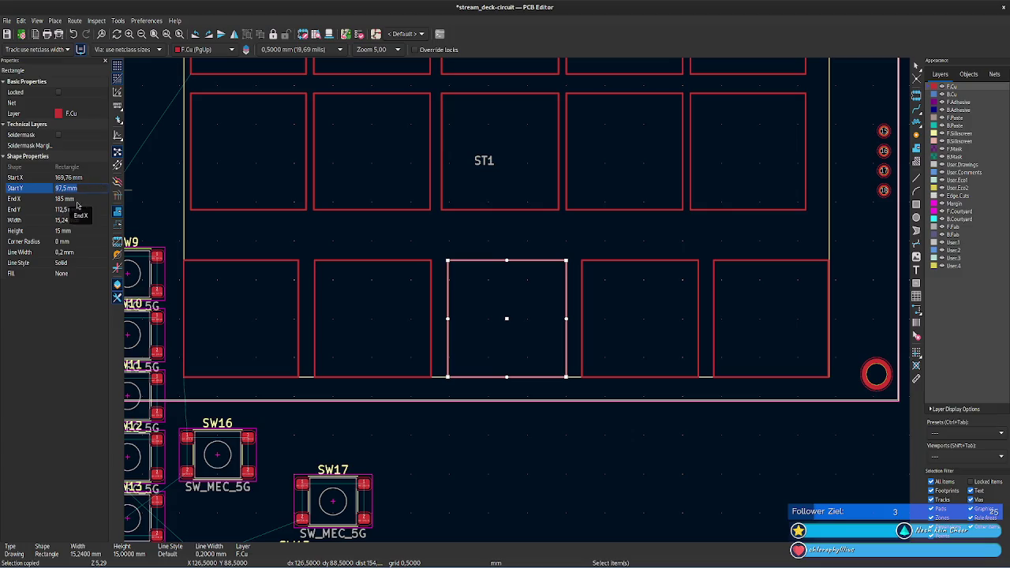
{"action": "left_click", "coordinate": [72, 221]}
{"action": "type", "text": "15"}
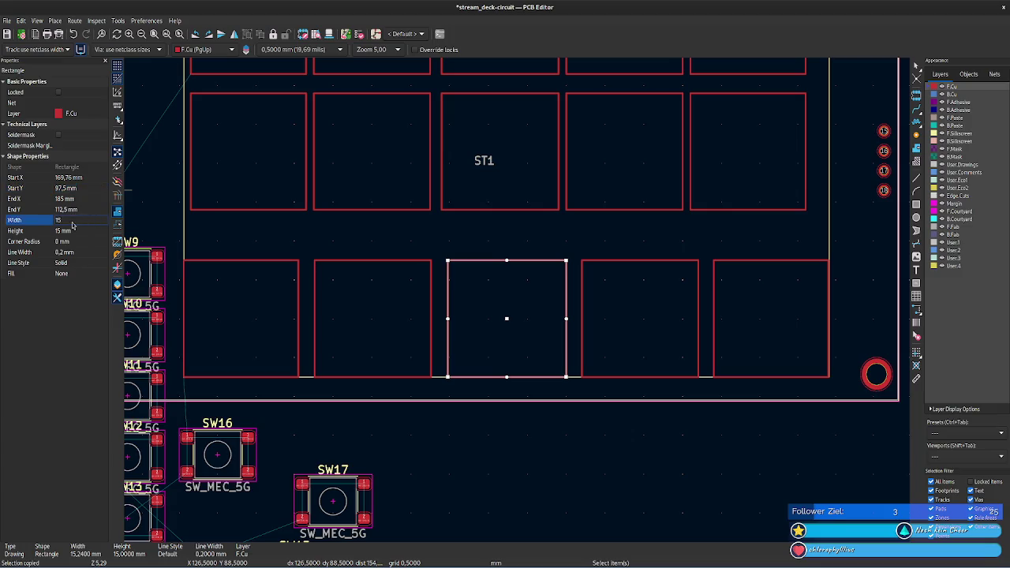
{"action": "key", "text": "Tab"}
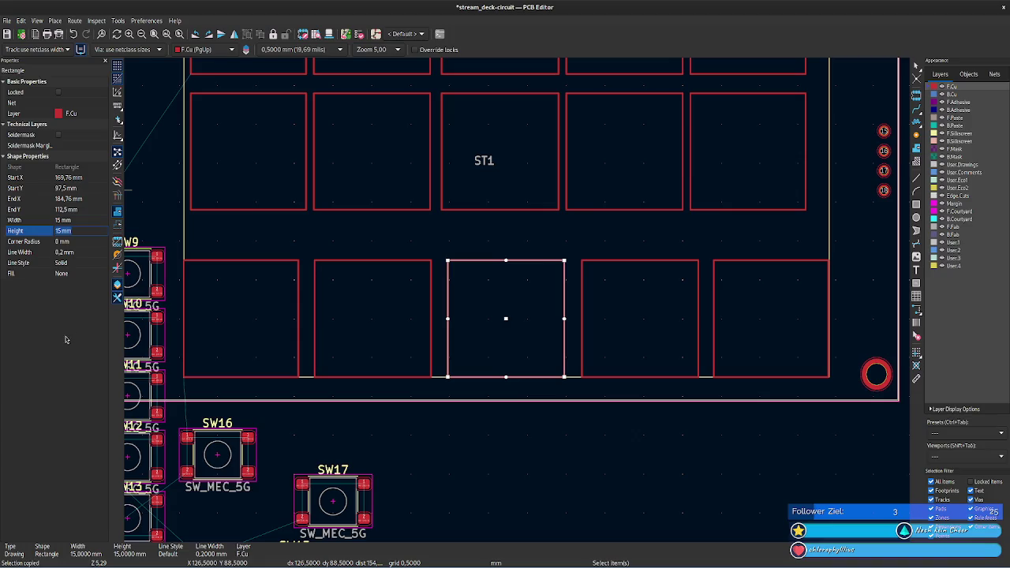
{"action": "left_click", "coordinate": [83, 200]}
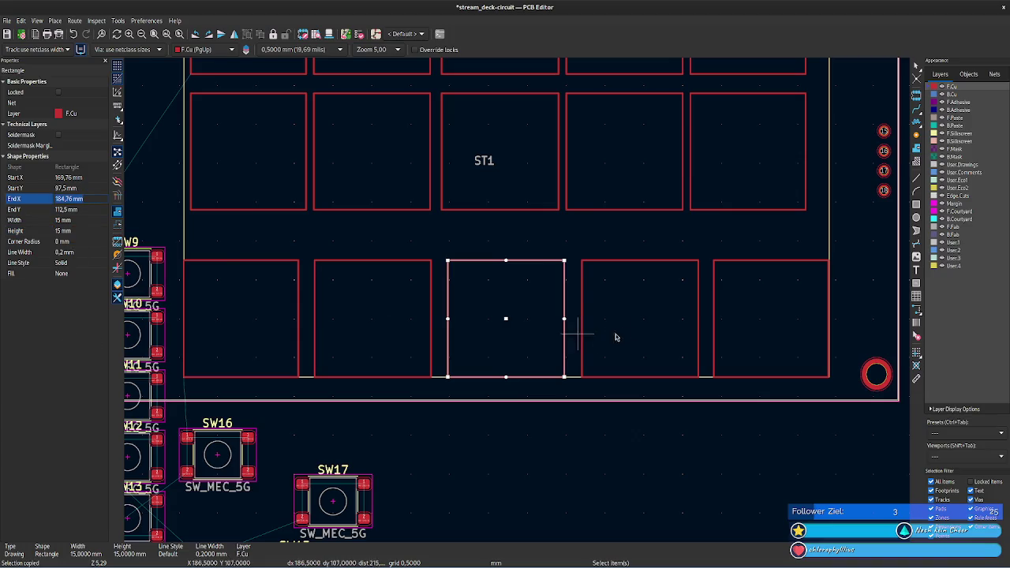
{"action": "left_click", "coordinate": [581, 267]}
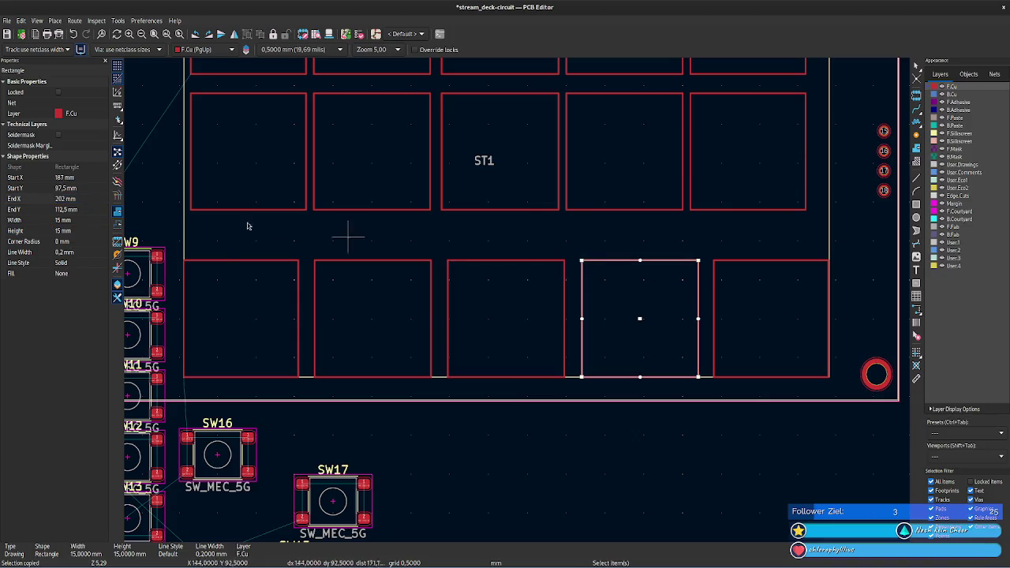
- Set the fourth bottom-row key square to Start X 186,89 mm and Width 15 mm
{"action": "left_click", "coordinate": [86, 179]}
{"action": "type", "text": "184,76 mm"}
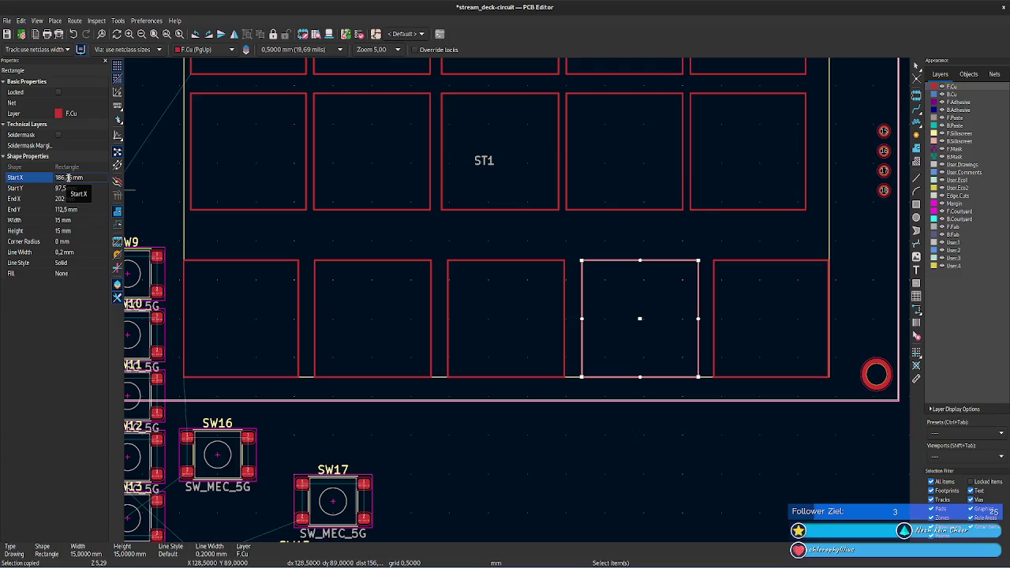
{"action": "double_click", "coordinate": [68, 178]}
{"action": "type", "text": "89"}
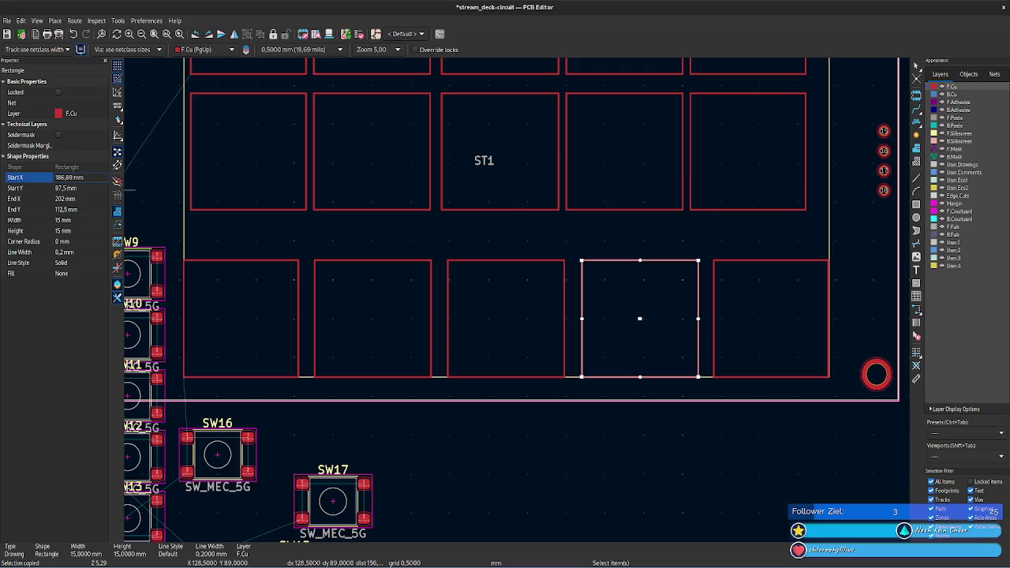
{"action": "left_click", "coordinate": [69, 221]}
{"action": "key", "text": "BackSpace"}
{"action": "key", "text": "BackSpace"}
{"action": "left_click", "coordinate": [66, 228]}
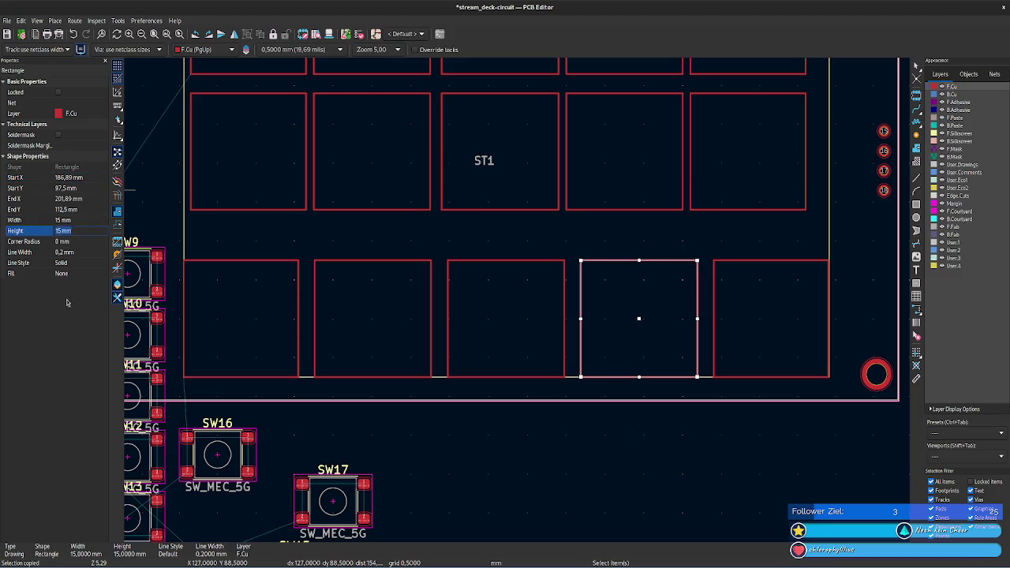
{"action": "left_click", "coordinate": [78, 200]}
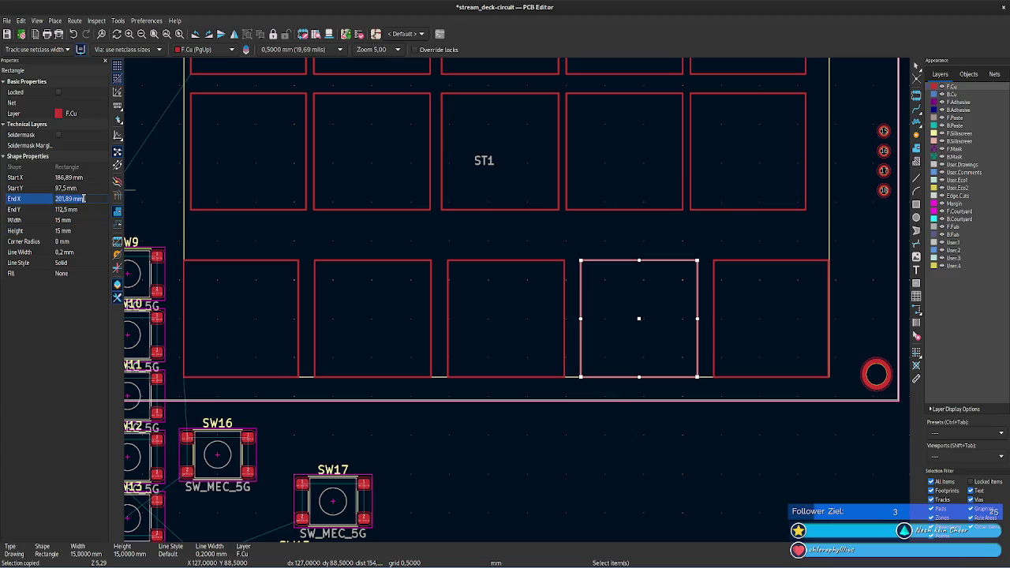
- Set the fifth bottom-row key square to Start X 204,02 mm and Width 15 mm
{"action": "left_click", "coordinate": [715, 272]}
{"action": "left_click", "coordinate": [66, 177]}
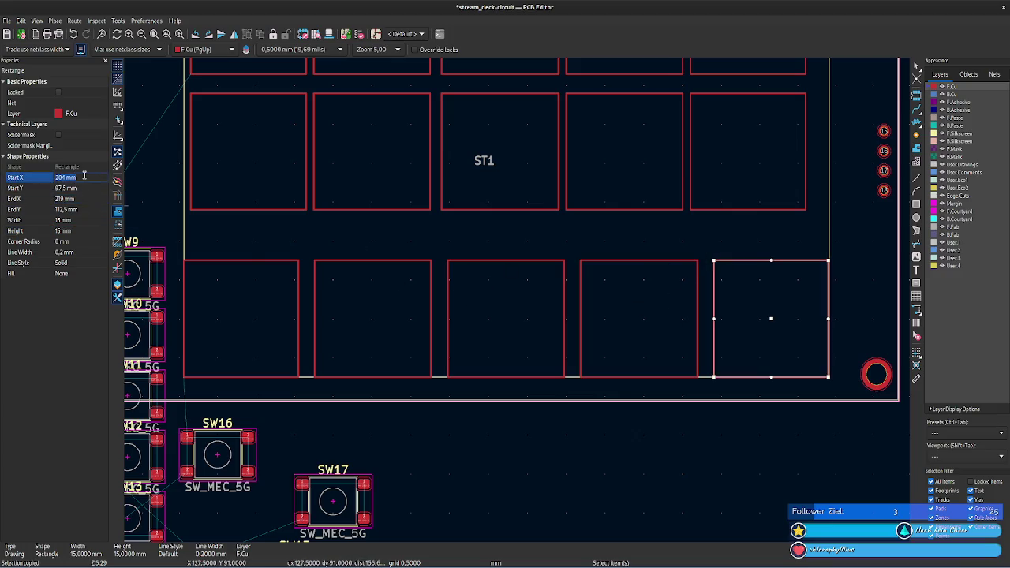
{"action": "type", "text": "201,89 mm"}
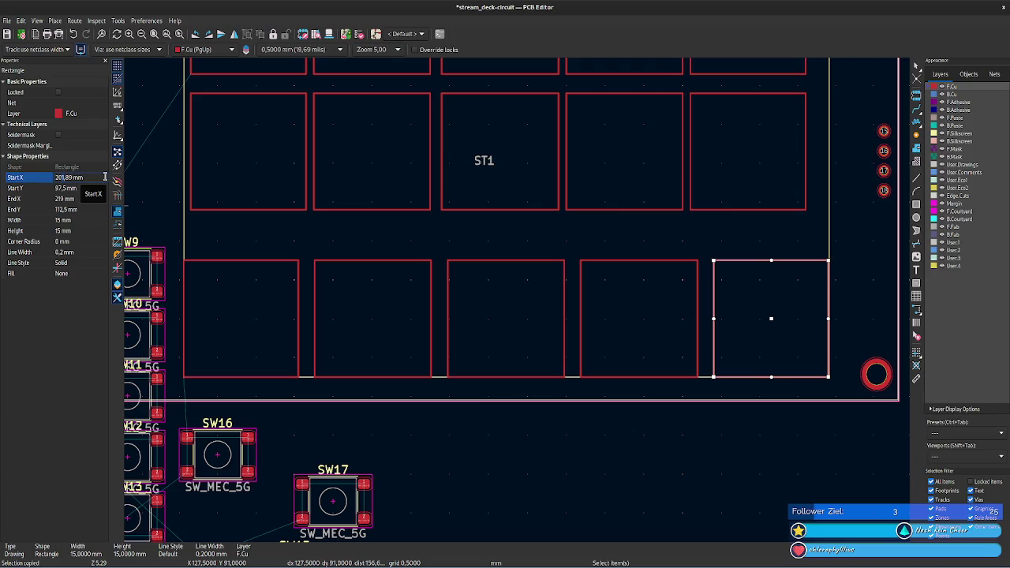
{"action": "type", "text": "3"}
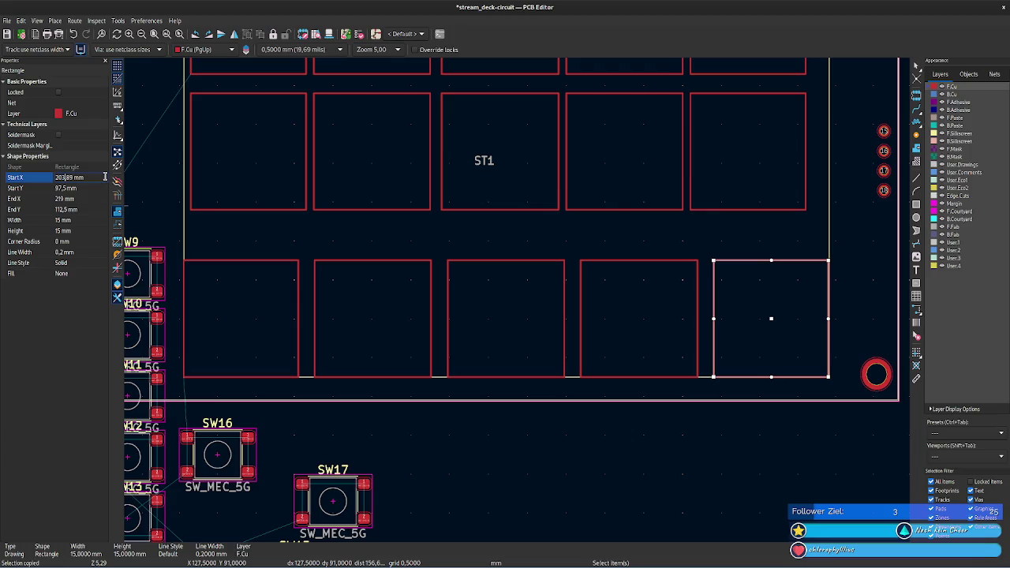
{"action": "key", "text": "BackSpace"}
{"action": "key", "text": "BackSpace"}
{"action": "type", "text": "02"}
{"action": "key", "text": "Tab"}
{"action": "left_click", "coordinate": [99, 223]}
{"action": "type", "text": "15"}
{"action": "key", "text": "Tab"}
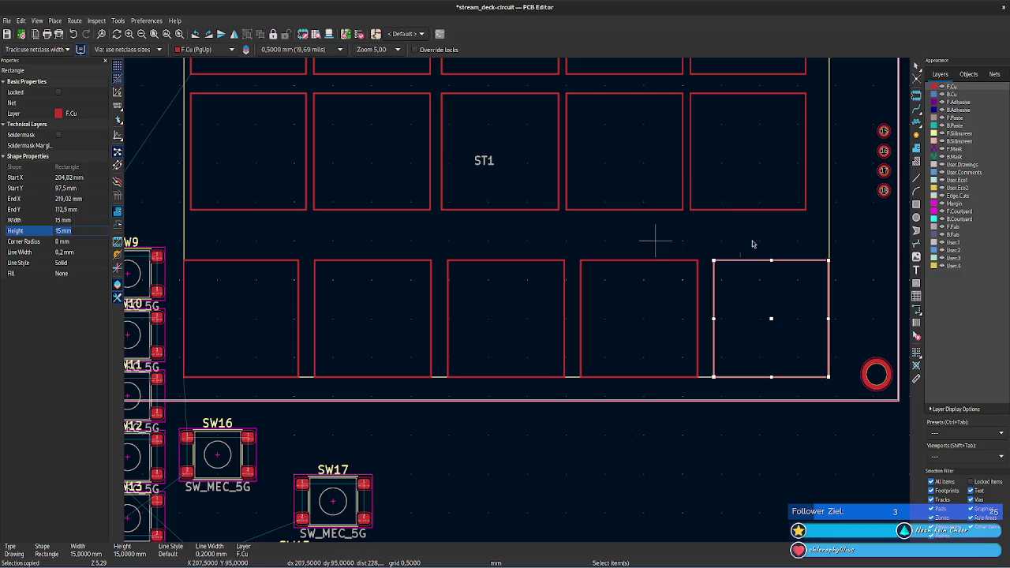
- Select display footprint ST1, then reselect the bottom-right and first bottom-row key squares
{"action": "left_click", "coordinate": [830, 232]}
{"action": "left_click", "coordinate": [831, 231]}
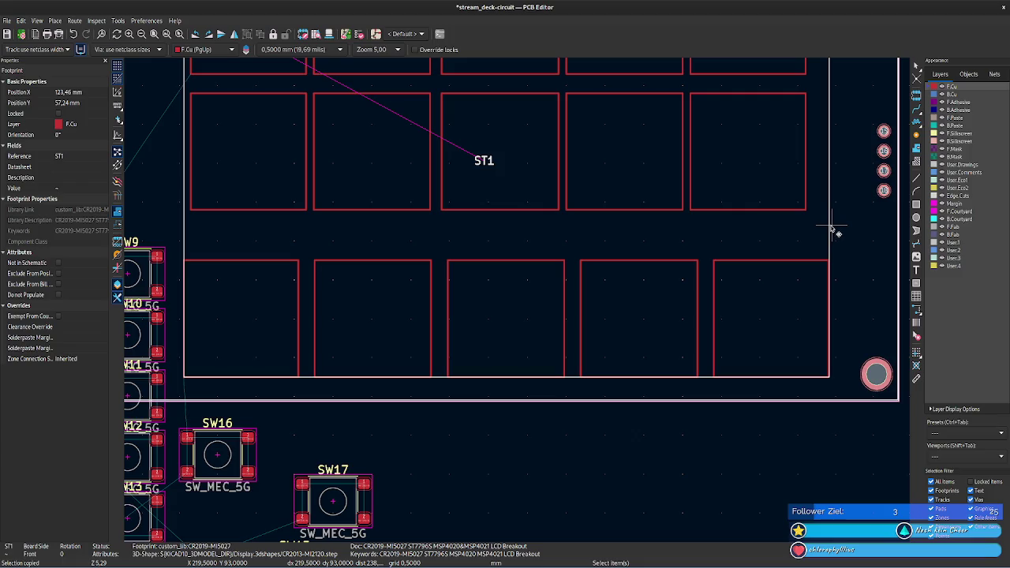
{"action": "left_click", "coordinate": [797, 261]}
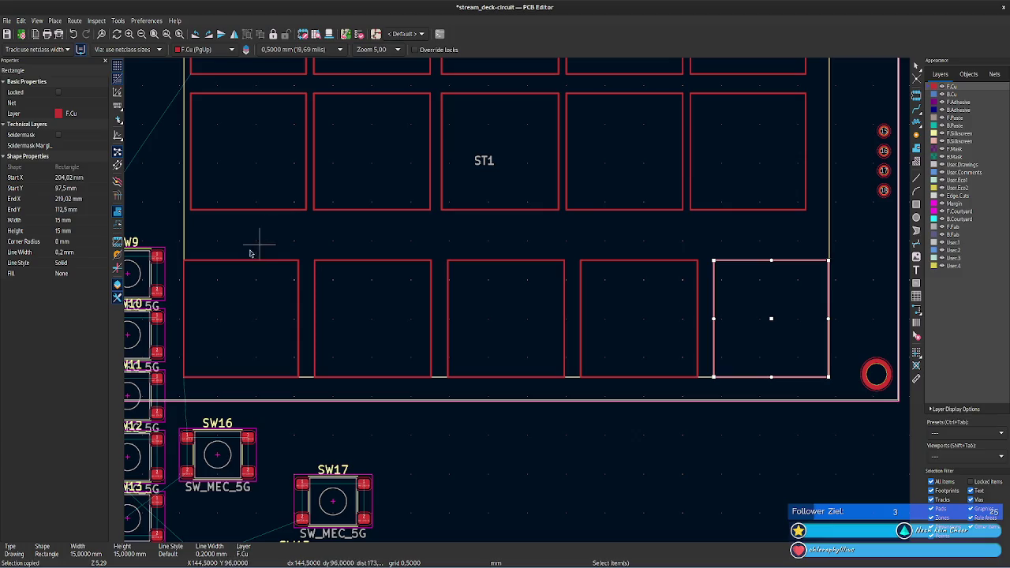
{"action": "left_click", "coordinate": [209, 263]}
- Zoom and pan to the board's lower-right corner, then pick up footprint ST1 to move it
{"action": "scroll", "coordinate": [226, 300], "scroll_direction": "up", "scroll_amount": 3}
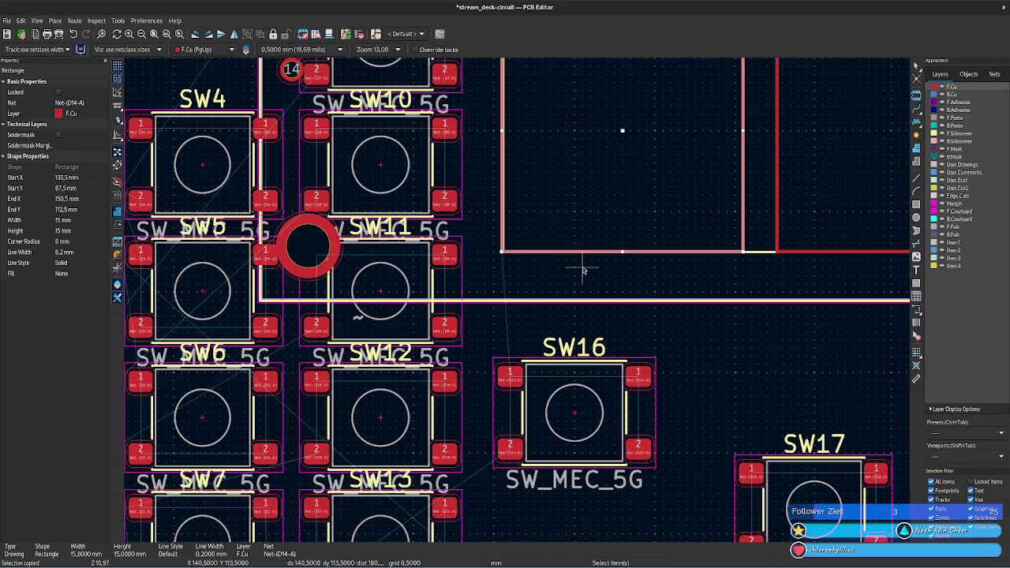
{"action": "middle_click_drag", "start_coordinate": [613, 275], "coordinate": [331, 280]}
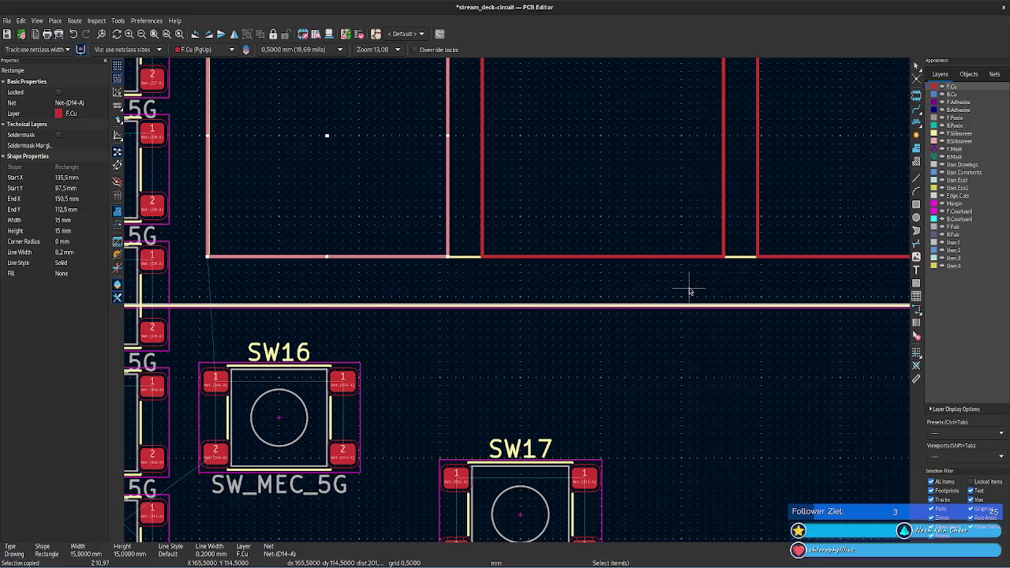
{"action": "middle_click_drag", "start_coordinate": [706, 292], "coordinate": [433, 277]}
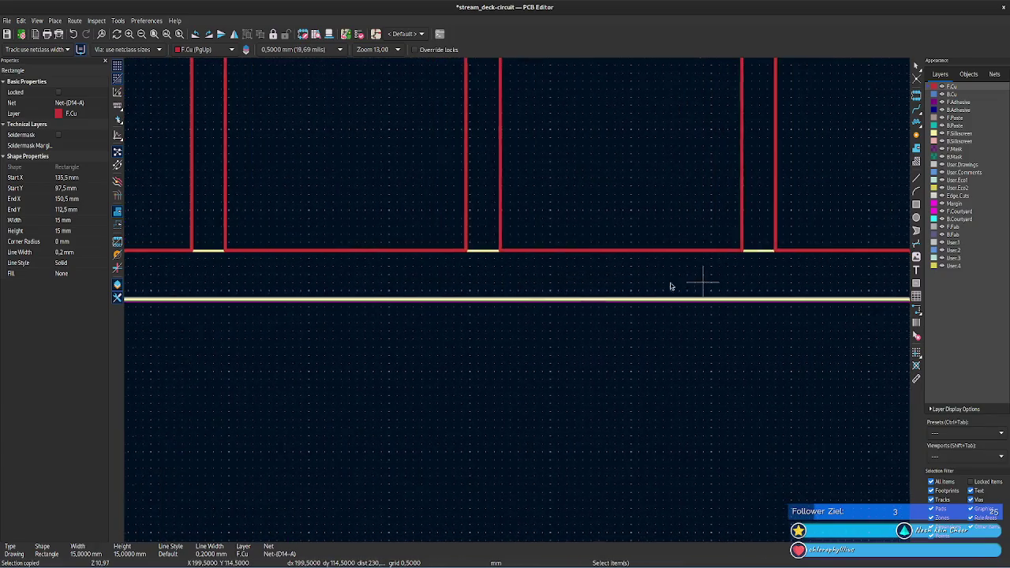
{"action": "middle_click_drag", "start_coordinate": [670, 286], "coordinate": [606, 275]}
{"action": "middle_click_drag", "start_coordinate": [703, 266], "coordinate": [592, 355]}
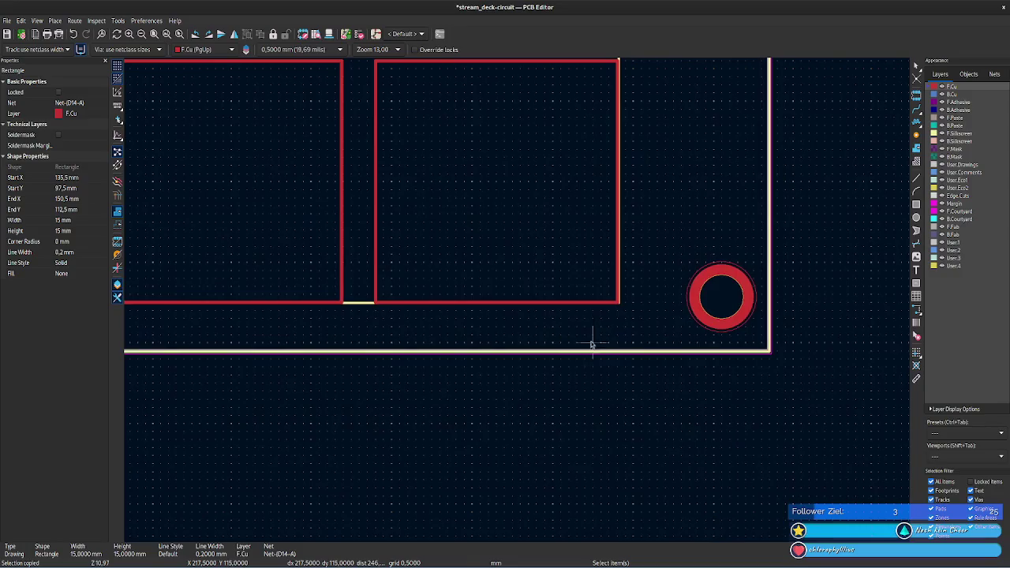
{"action": "left_click", "coordinate": [592, 354]}
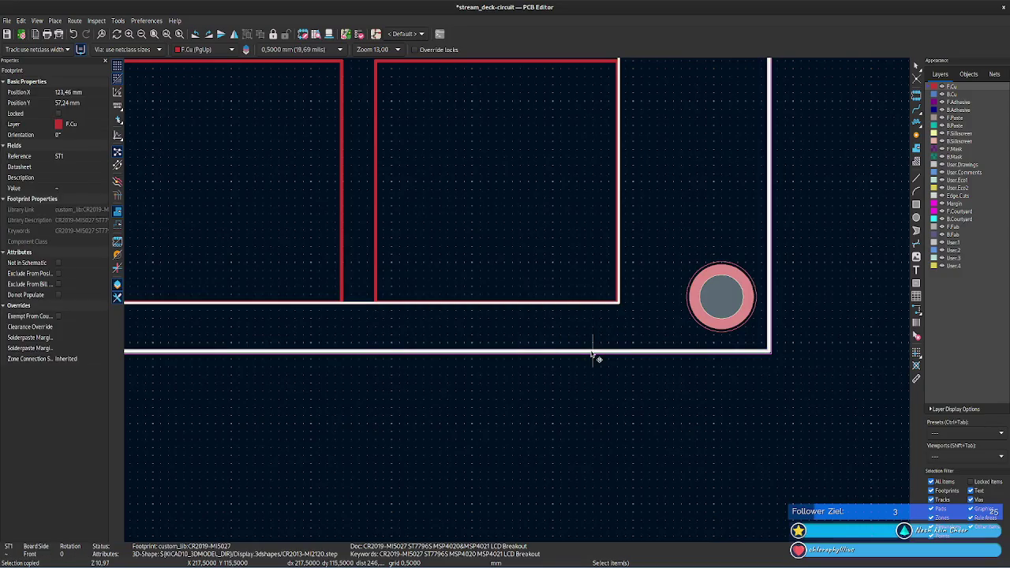
{"action": "key", "text": "m"}
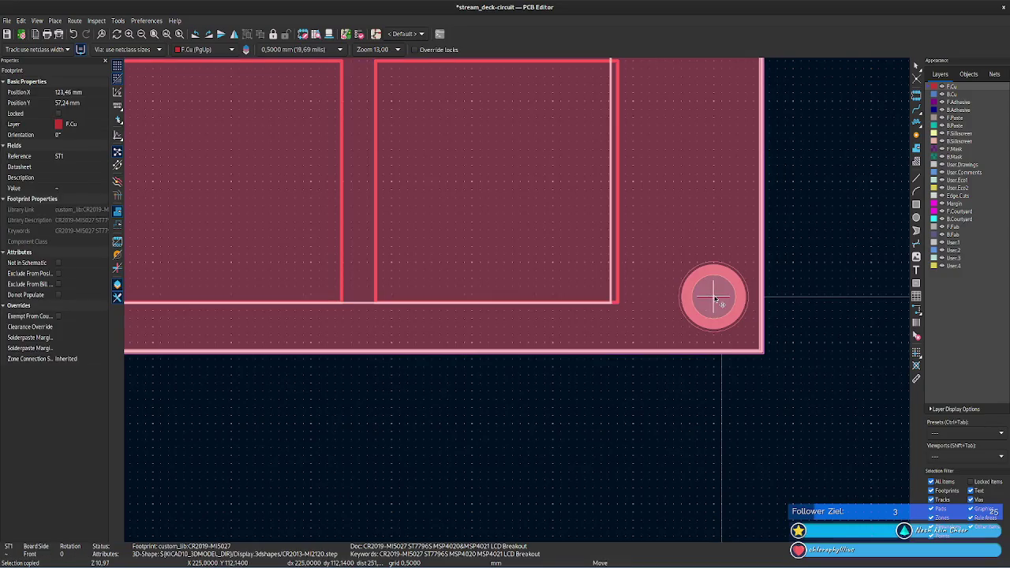
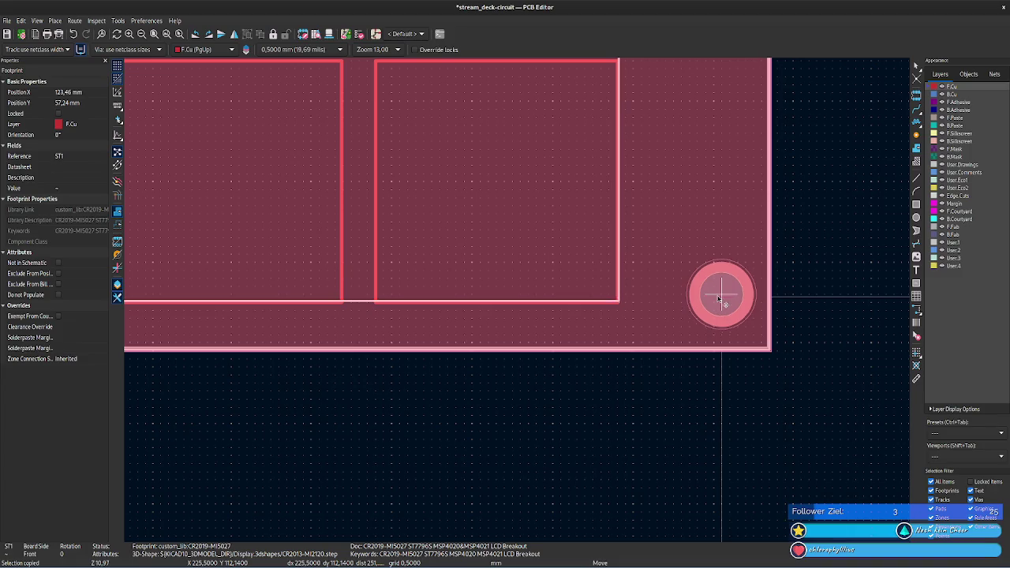
- Drop the moved footprint and pan the board toward the LCD footprint ST1
{"action": "left_click", "coordinate": [721, 300]}
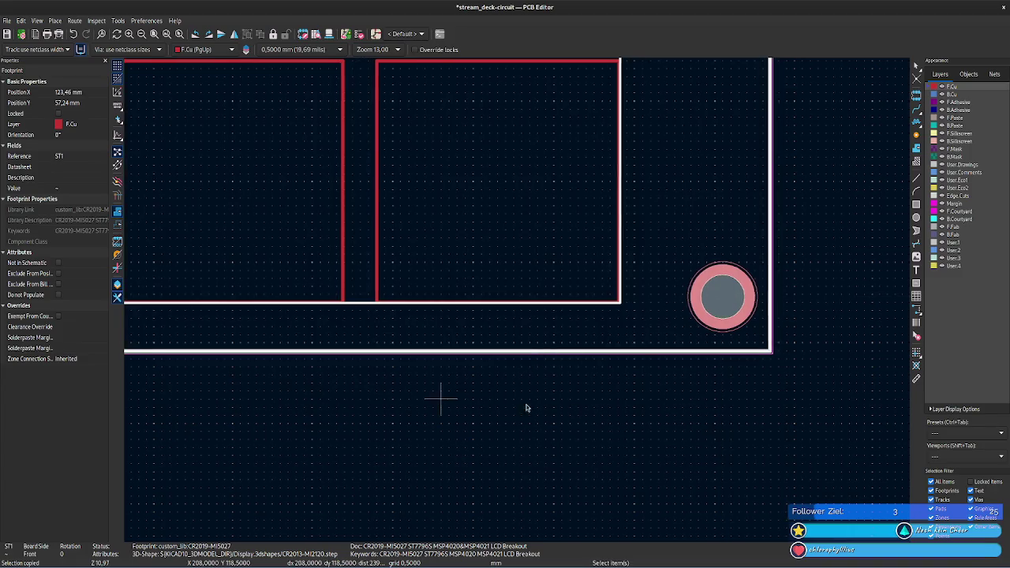
{"action": "middle_click_drag", "start_coordinate": [525, 408], "coordinate": [531, 430]}
{"action": "scroll", "coordinate": [530, 430], "scroll_direction": "left", "scroll_amount": 3}
{"action": "scroll", "coordinate": [568, 441], "scroll_direction": "up", "scroll_amount": 1}
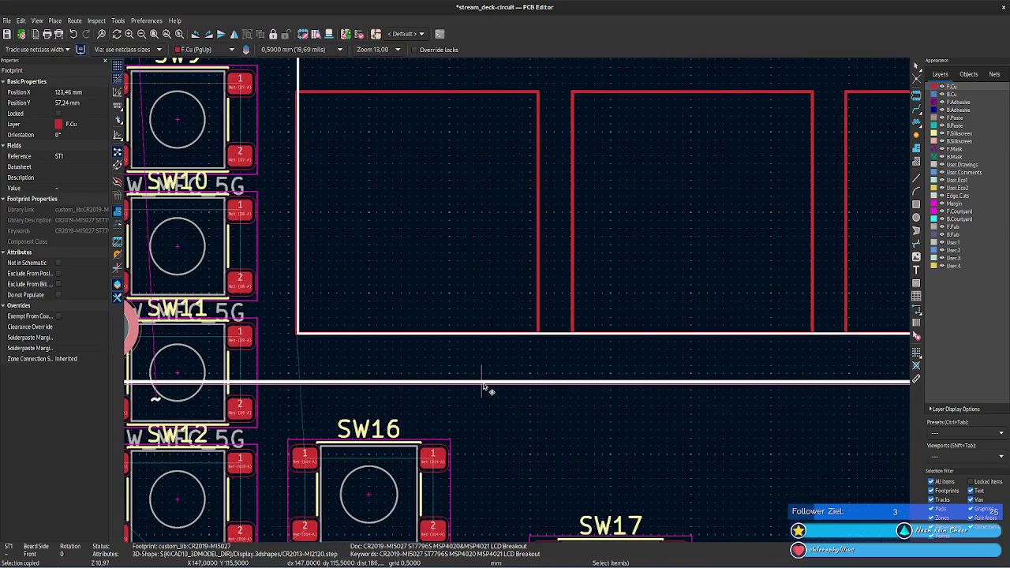
{"action": "right_click", "coordinate": [483, 385]}
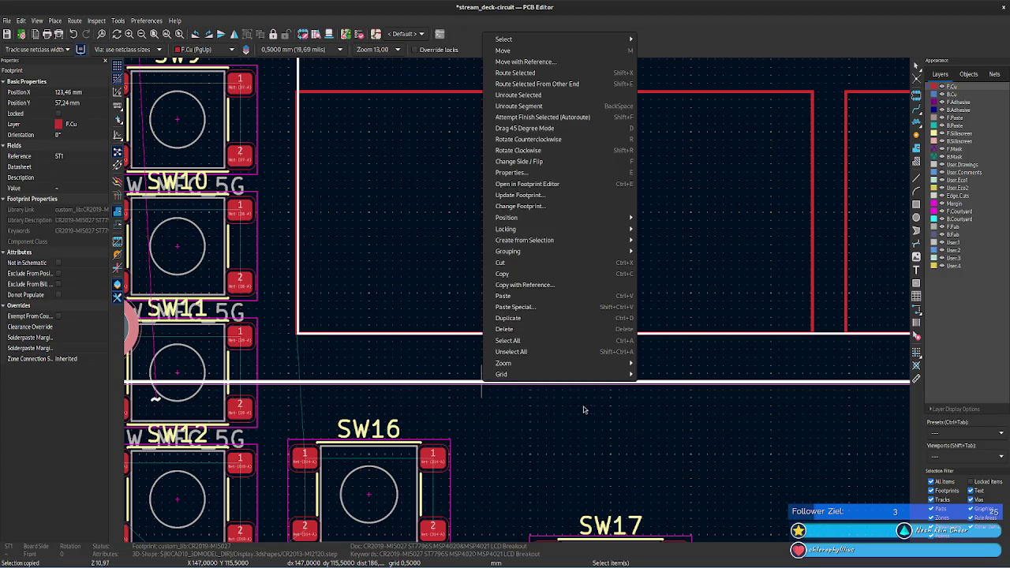
{"action": "left_click", "coordinate": [690, 420]}
{"action": "scroll", "coordinate": [555, 413], "scroll_direction": "right", "scroll_amount": 1}
{"action": "scroll", "coordinate": [525, 408], "scroll_direction": "right", "scroll_amount": 3}
{"action": "scroll", "coordinate": [481, 418], "scroll_direction": "right", "scroll_amount": 2}
{"action": "scroll", "coordinate": [584, 419], "scroll_direction": "right", "scroll_amount": 1}
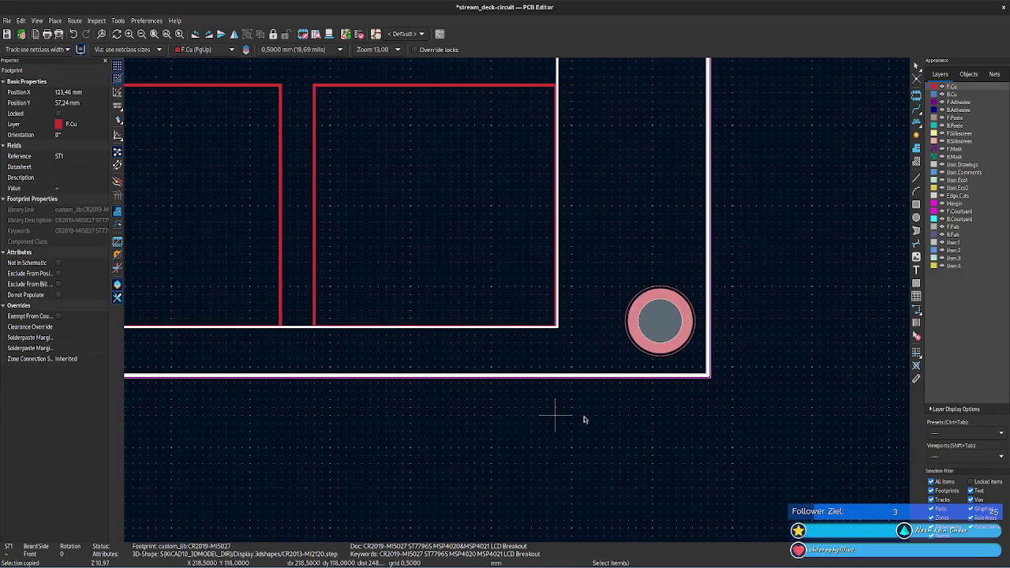
- Open Footprint Properties for ST1 from its context menu
{"action": "right_click", "coordinate": [663, 348]}
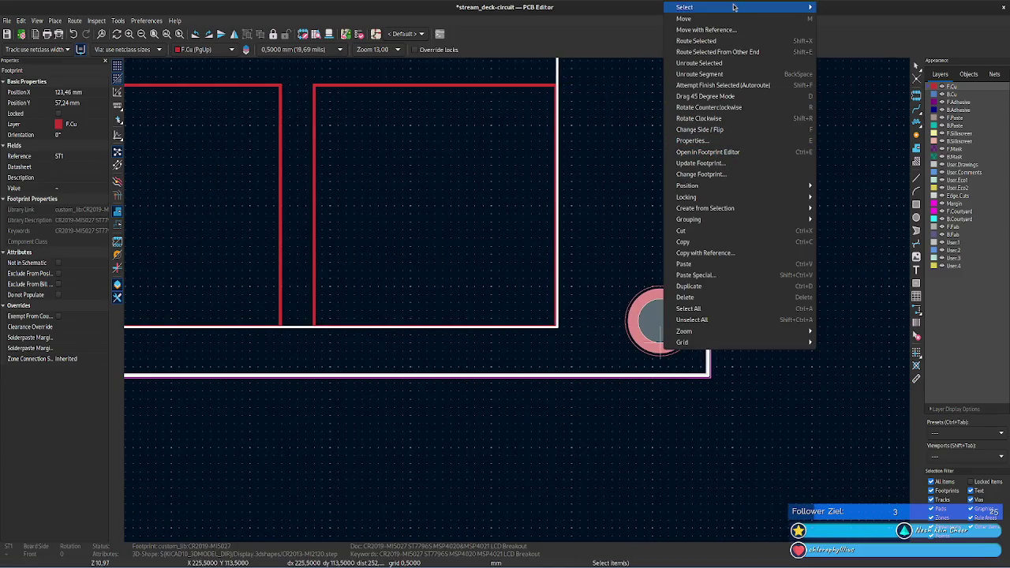
{"action": "left_click", "coordinate": [683, 18]}
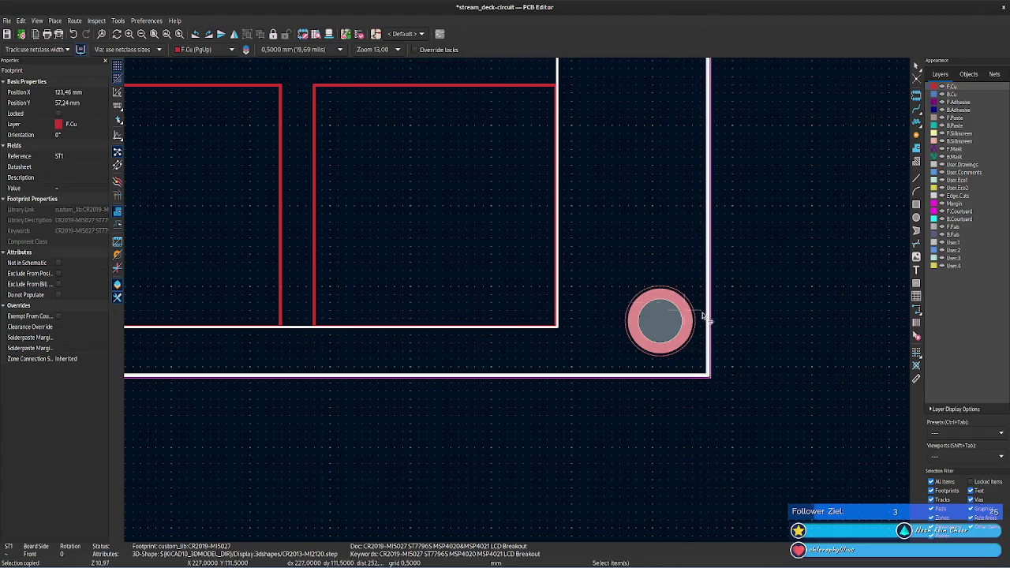
{"action": "right_click", "coordinate": [675, 316]}
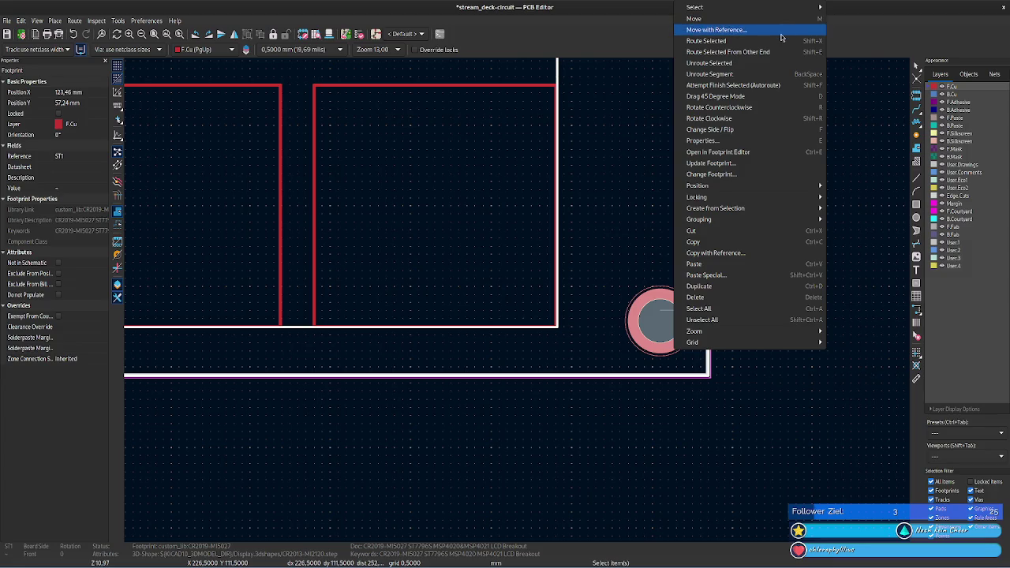
{"action": "left_click", "coordinate": [789, 140]}
- Change ST1's Position X from 123,46 to 123,45 mm and apply
{"action": "mouse_move", "coordinate": [550, 101]}
{"action": "left_mouse_down"}
{"action": "mouse_move", "coordinate": [539, 185]}
{"action": "mouse_move", "coordinate": [361, 177]}
{"action": "left_mouse_up"}
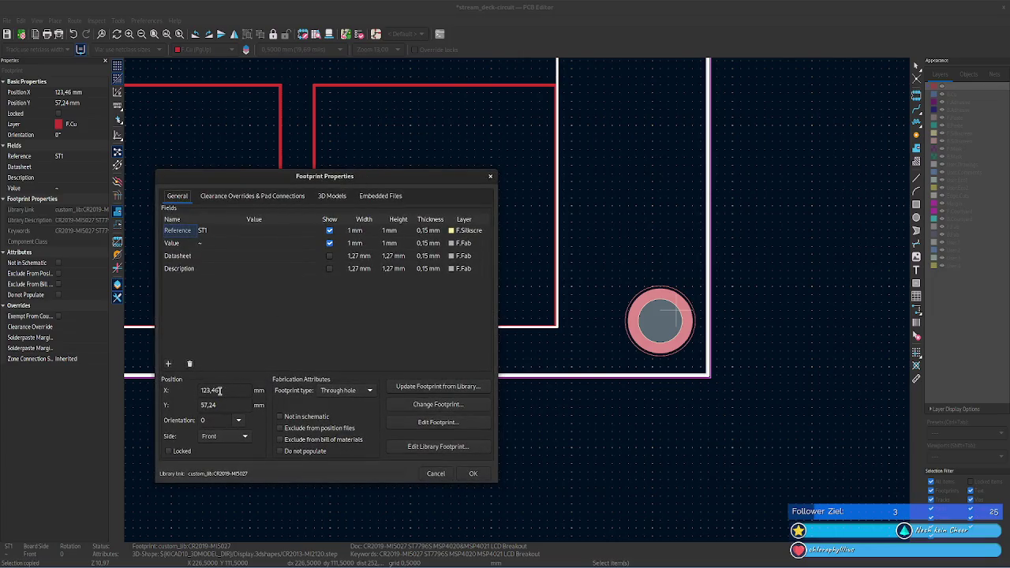
{"action": "key", "text": "BackSpace"}
{"action": "type", "text": "5"}
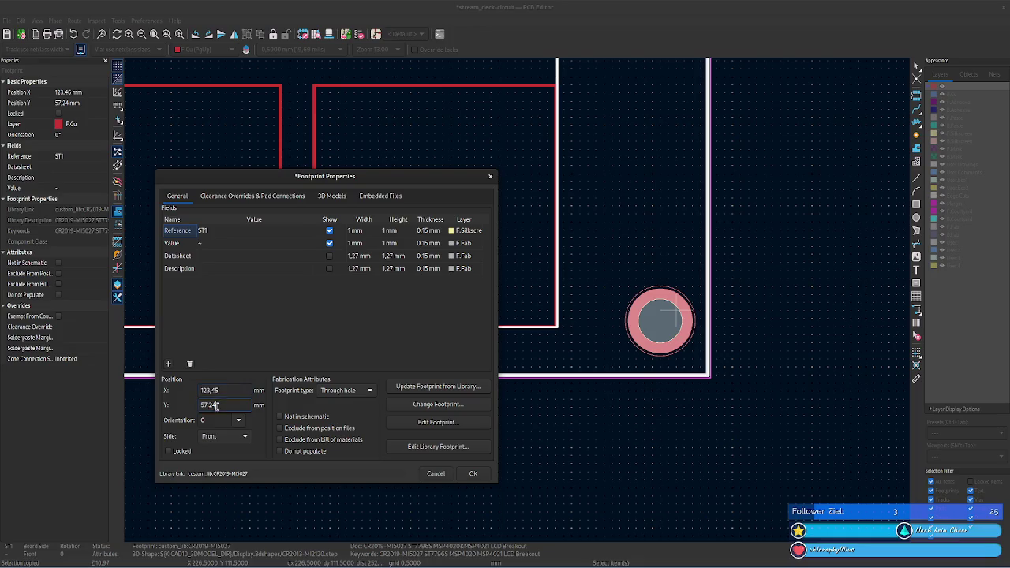
{"action": "left_click", "coordinate": [473, 473]}
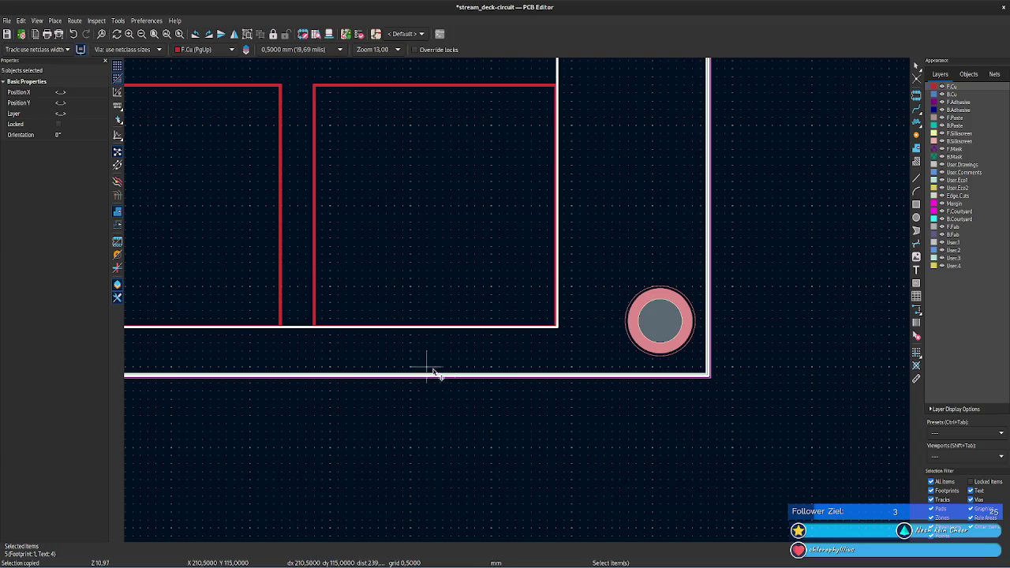
- Pan around the LCD outline toward the corner mounting pad
{"action": "scroll", "coordinate": [521, 303], "scroll_direction": "down", "scroll_amount": 2}
{"action": "scroll", "coordinate": [521, 306], "scroll_direction": "down", "scroll_amount": 3}
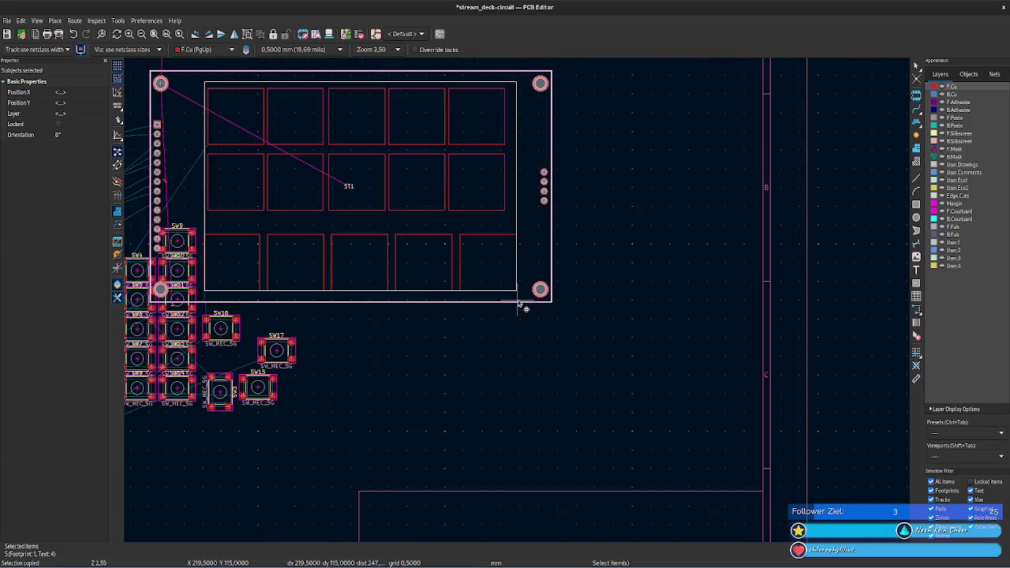
{"action": "middle_click_drag", "start_coordinate": [458, 327], "coordinate": [454, 365]}
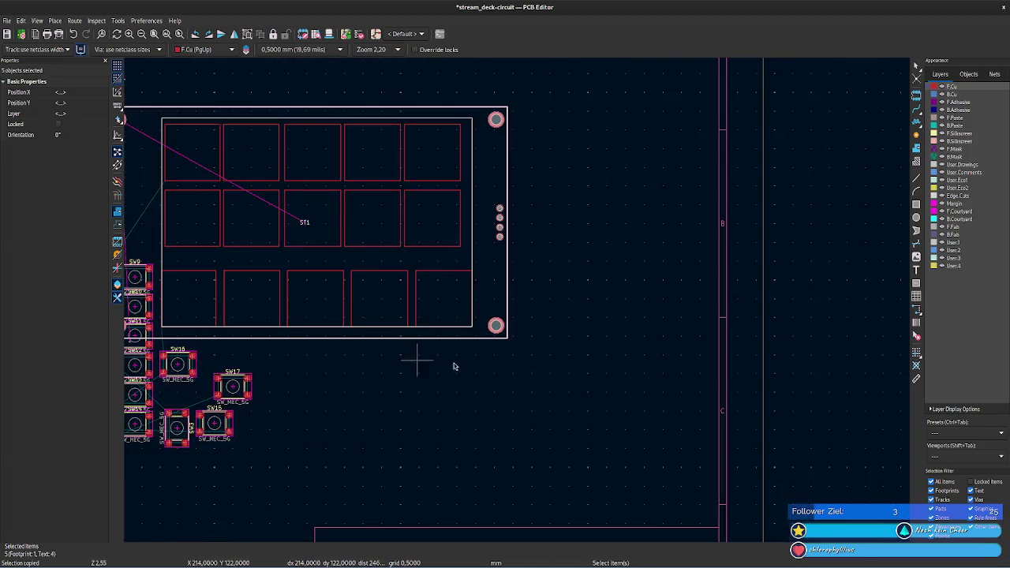
{"action": "scroll", "coordinate": [454, 367], "scroll_direction": "up", "scroll_amount": 3}
{"action": "right_click", "coordinate": [547, 207]}
{"action": "left_click", "coordinate": [494, 271]}
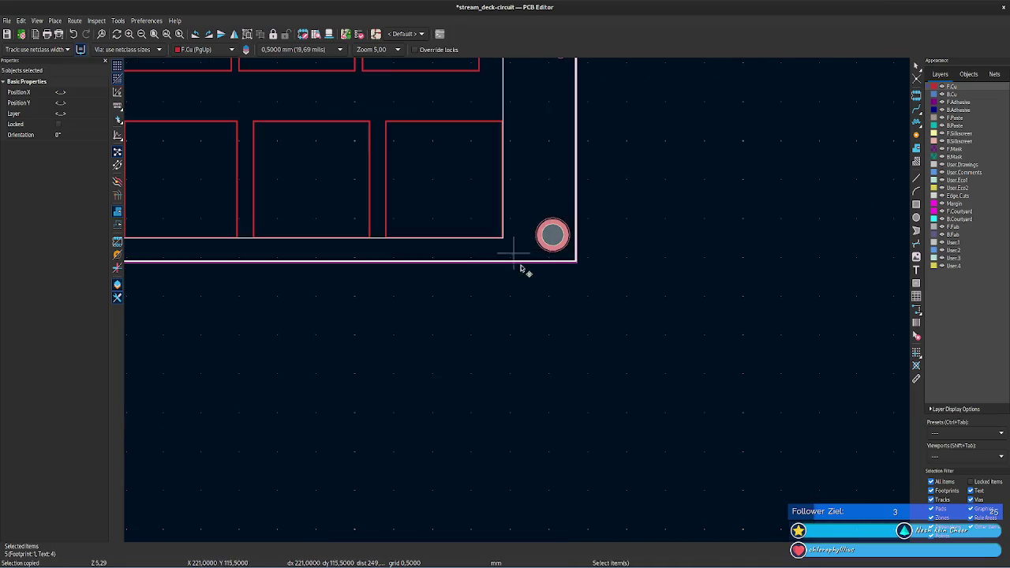
{"action": "middle_click_drag", "start_coordinate": [520, 269], "coordinate": [521, 342]}
{"action": "scroll", "coordinate": [519, 300], "scroll_direction": "up", "scroll_amount": 3}
- Inspect the corner mounting pad's properties without changes, then reselect ST1
{"action": "left_click", "coordinate": [535, 230]}
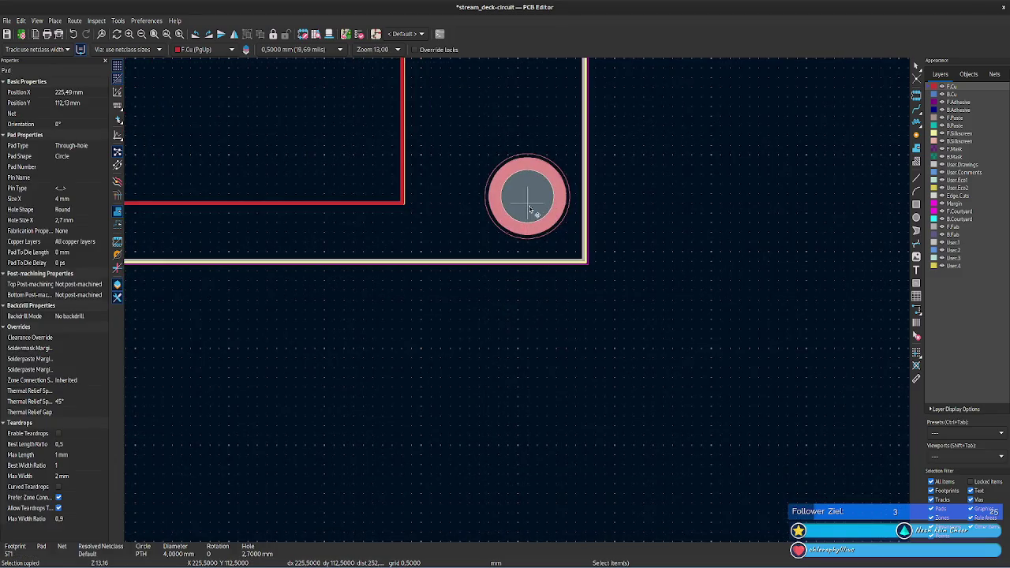
{"action": "key", "text": "e"}
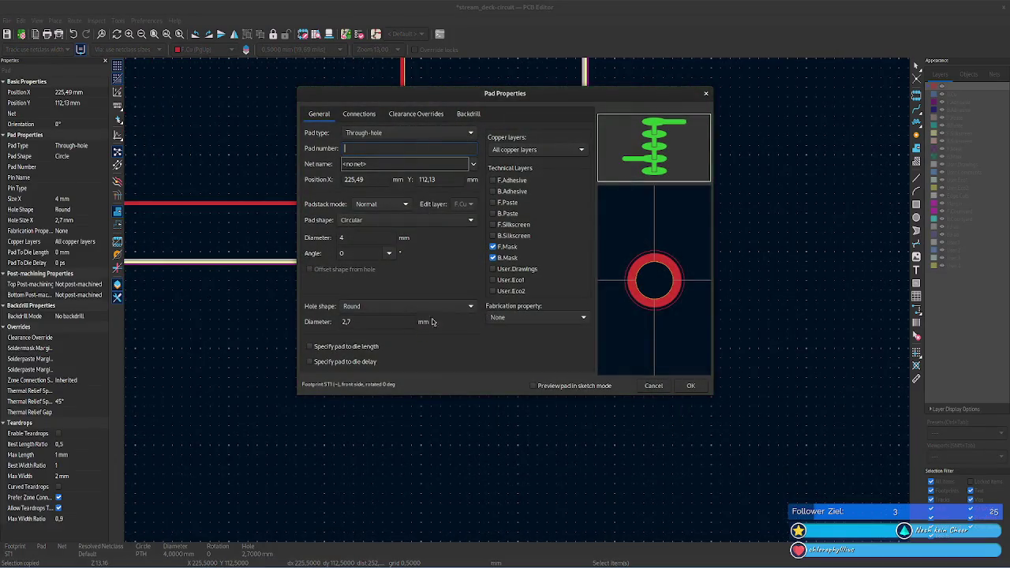
{"action": "key", "text": "Escape"}
{"action": "left_click", "coordinate": [586, 263]}
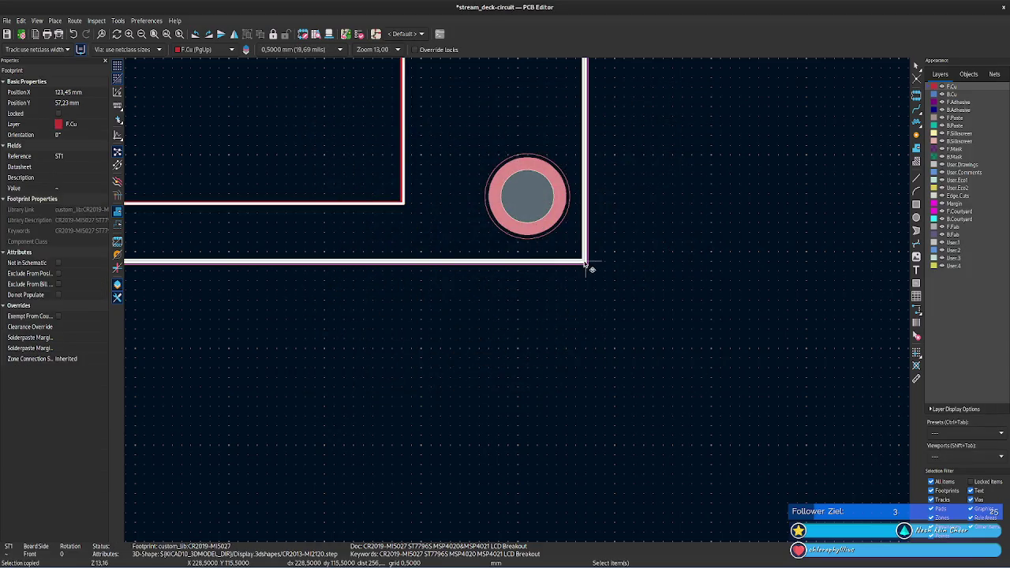
{"action": "mouse_move", "coordinate": [428, 302]}
{"action": "middle_mouse_down"}
{"action": "mouse_move", "coordinate": [532, 415]}
{"action": "mouse_move", "coordinate": [516, 474]}
{"action": "middle_mouse_up"}
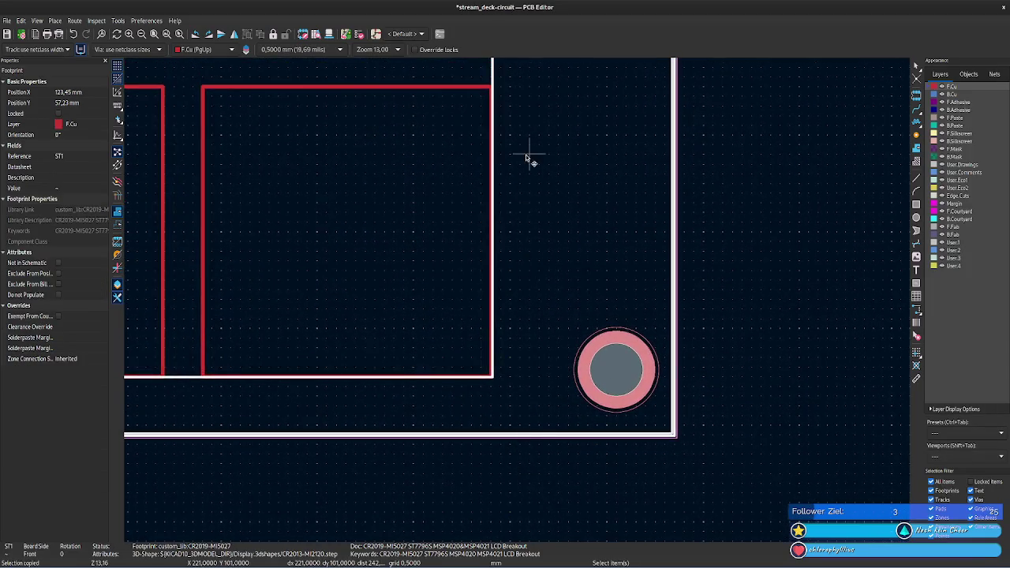
- Undo an accidental move of ST1 and close its properties unchanged
{"action": "key", "text": "m"}
{"action": "left_click", "coordinate": [598, 292]}
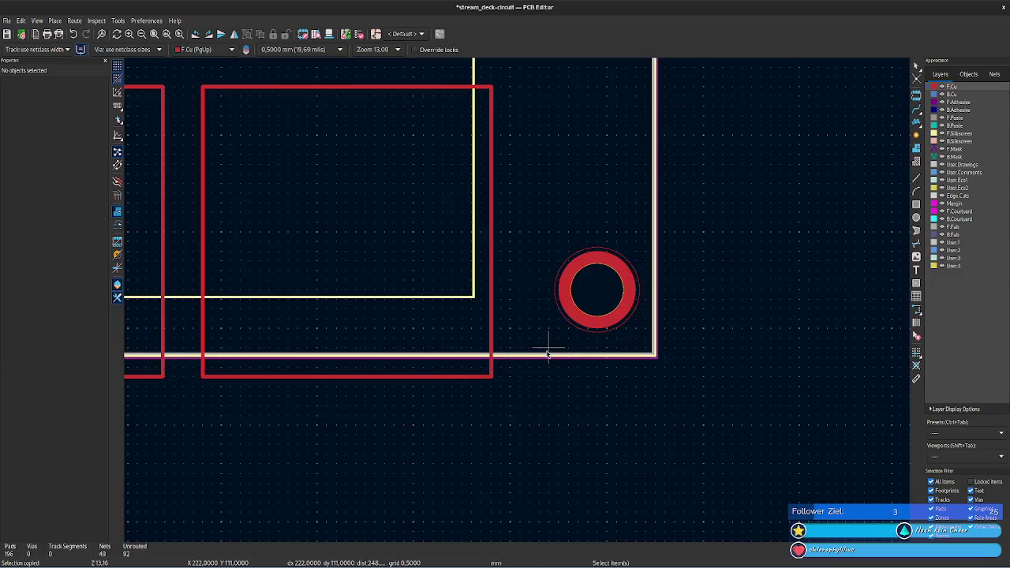
{"action": "key", "text": "ctrl+z"}
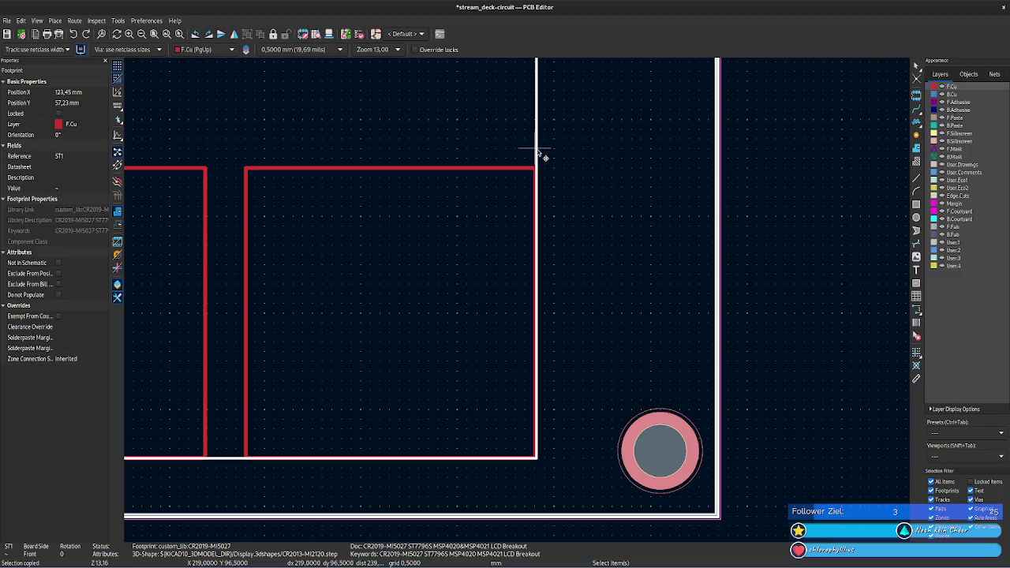
{"action": "key", "text": "e"}
{"action": "key", "text": "Escape"}
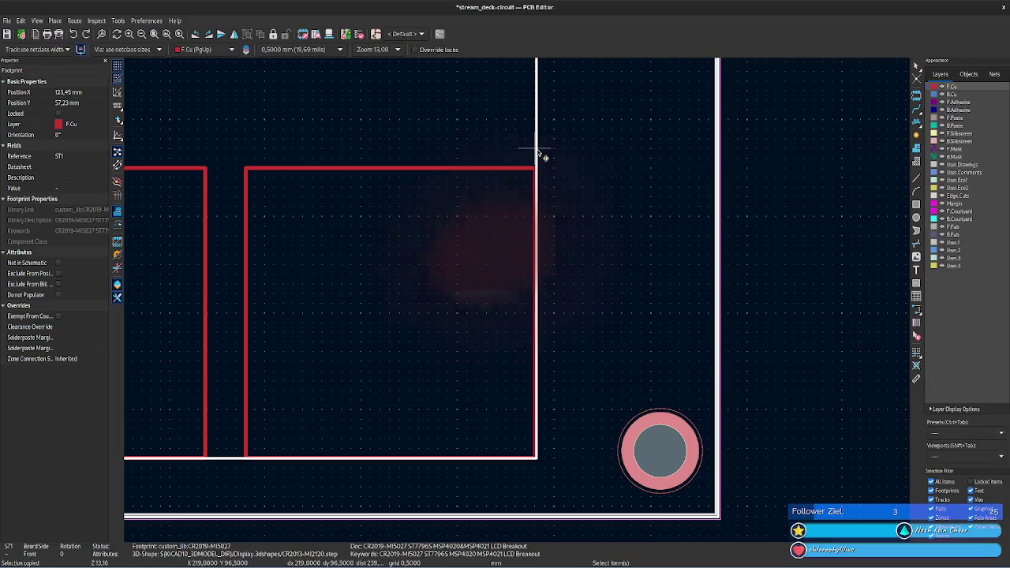
- Nudge ST1 left in two Footprint Properties edits, ending at X 123,43 mm
{"action": "key", "text": "e"}
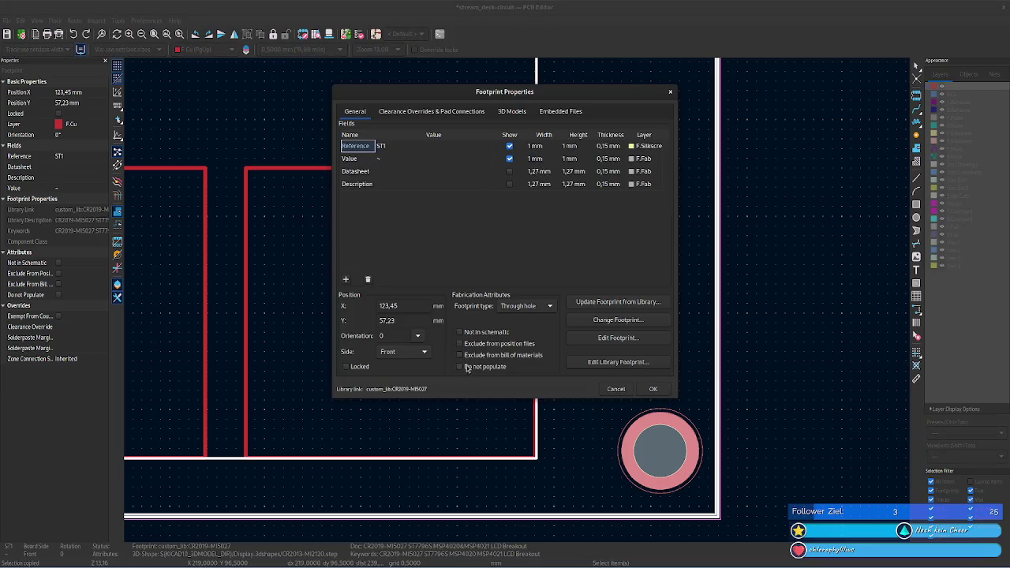
{"action": "left_click", "coordinate": [396, 308]}
{"action": "left_click", "coordinate": [652, 388]}
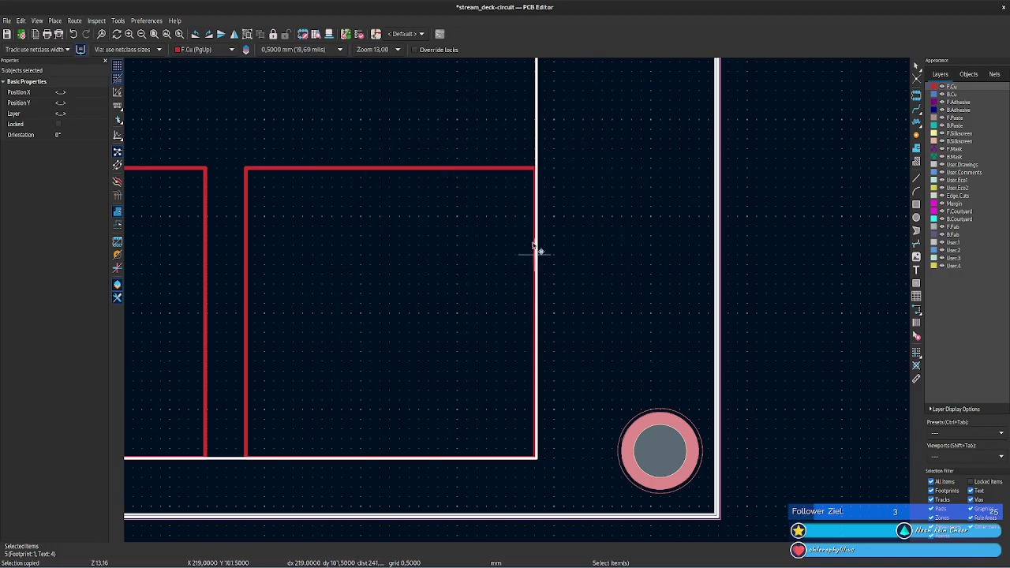
{"action": "double_click", "coordinate": [537, 136]}
{"action": "left_click", "coordinate": [397, 306]}
{"action": "key", "text": "BackSpace"}
{"action": "type", "text": "3"}
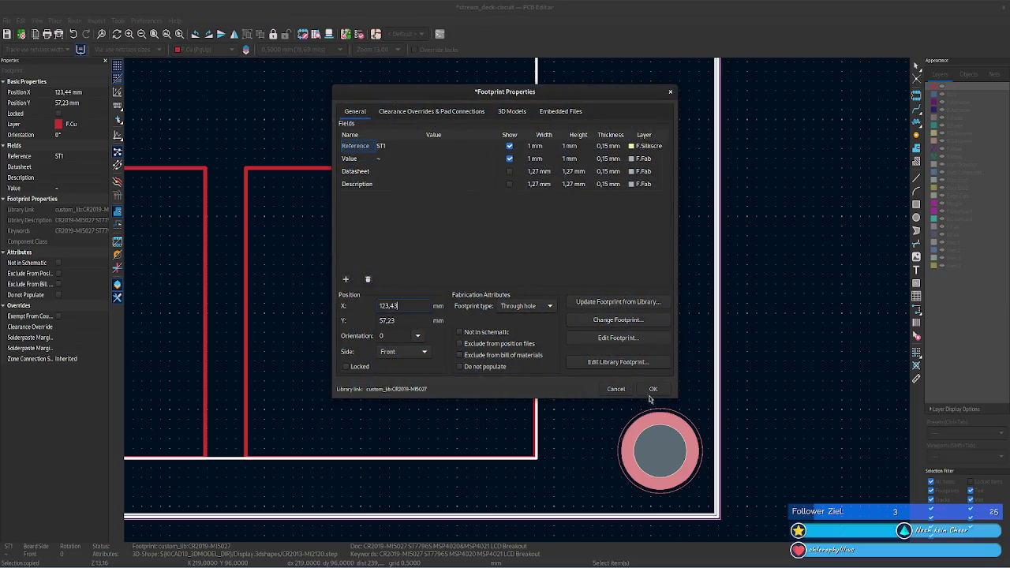
{"action": "left_click", "coordinate": [653, 389]}
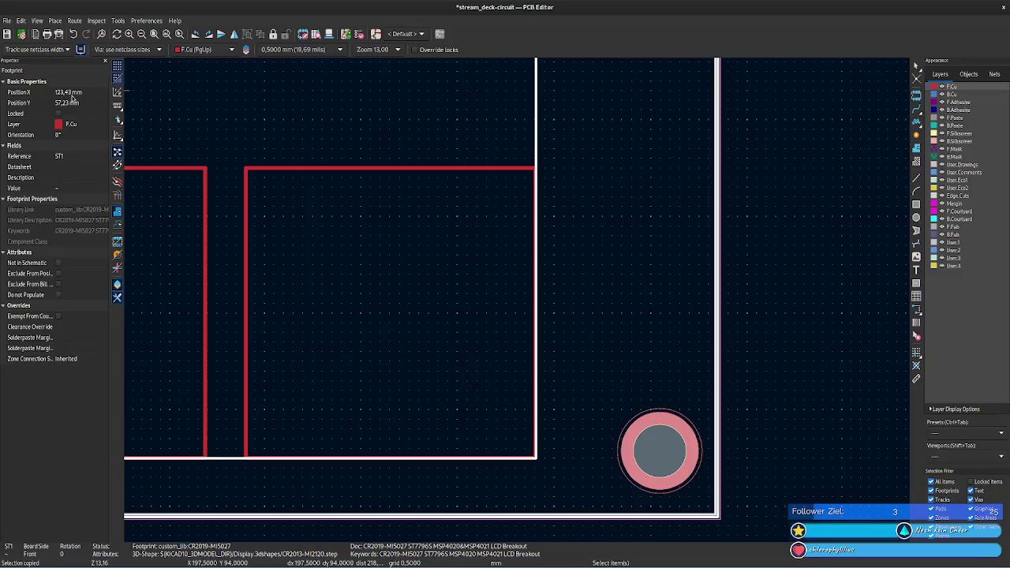
- Set ST1's Position X to 123,4 mm in the Properties panel
{"action": "left_click", "coordinate": [68, 92]}
{"action": "key", "text": "Tab"}
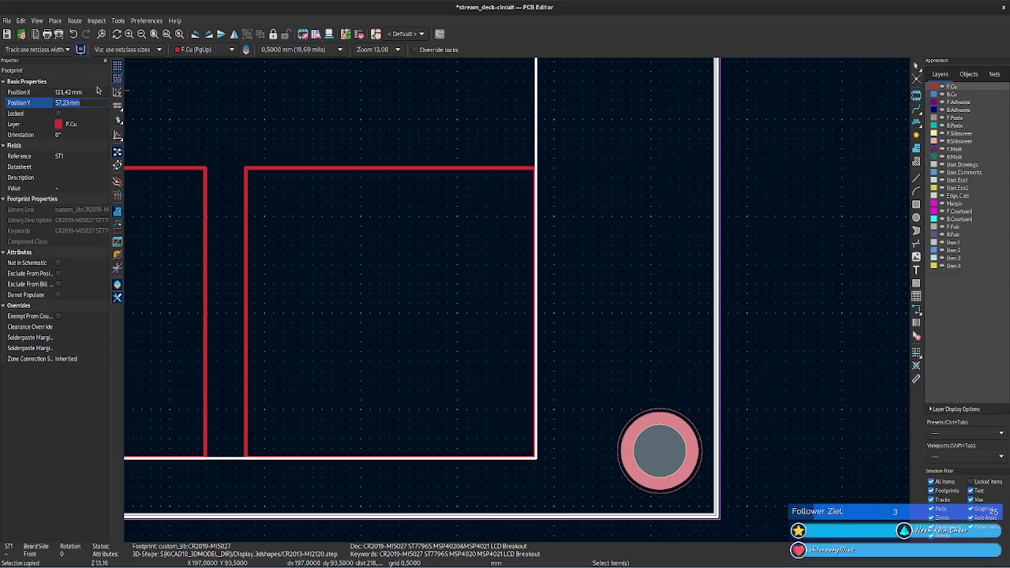
{"action": "left_click", "coordinate": [70, 93]}
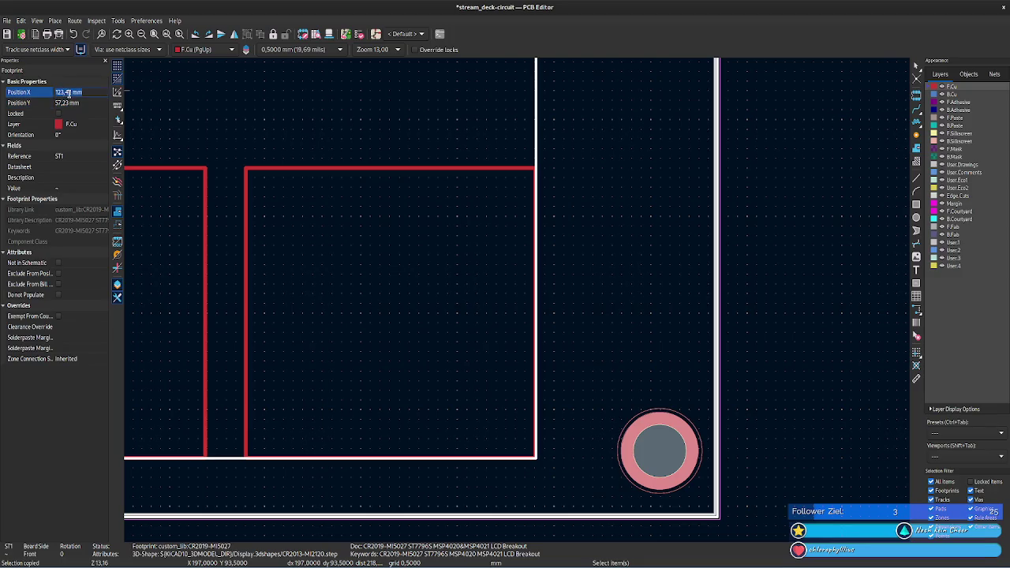
{"action": "key", "text": "Tab"}
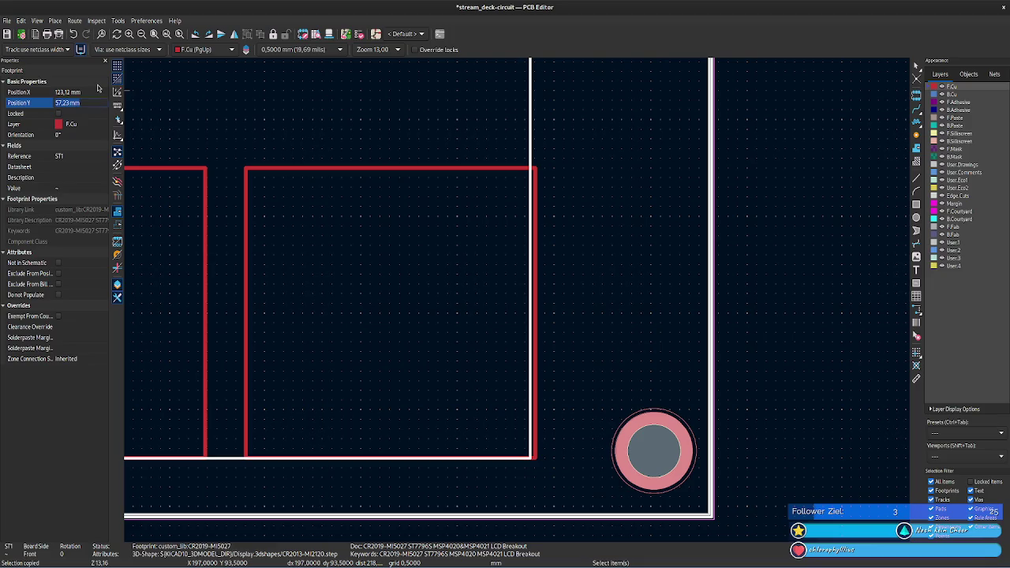
{"action": "left_click", "coordinate": [66, 93]}
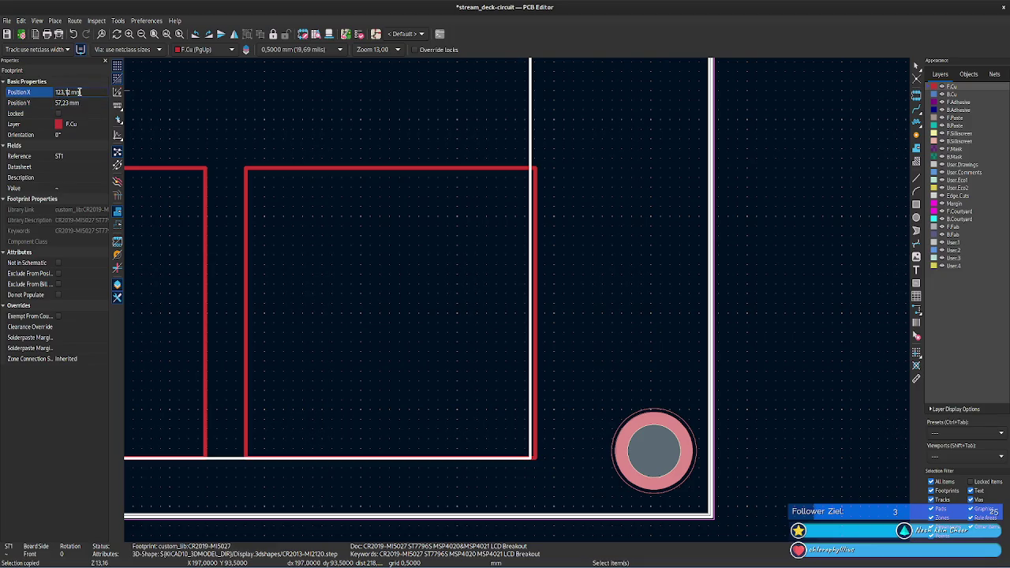
{"action": "key", "text": "Tab"}
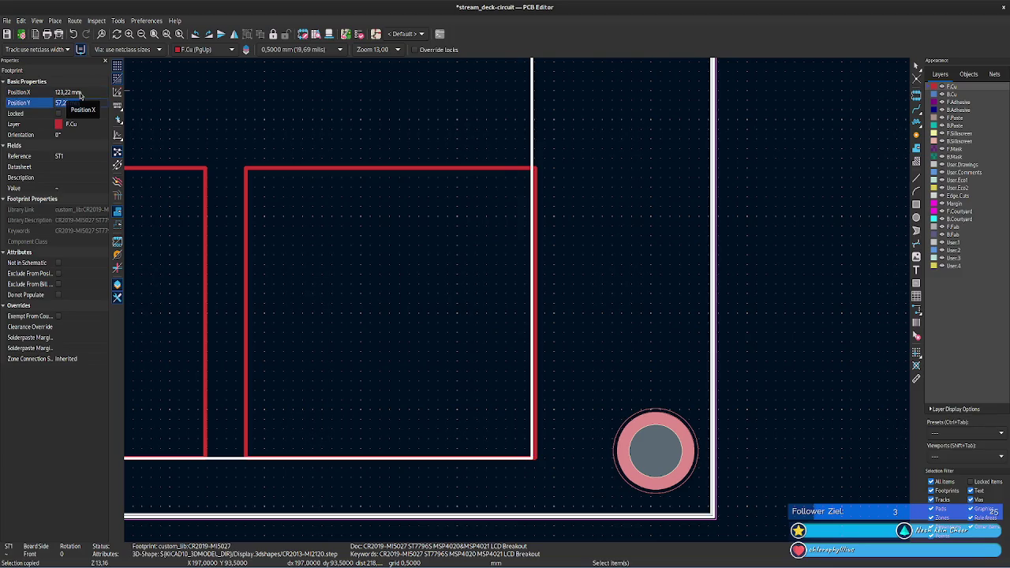
{"action": "left_click", "coordinate": [78, 93]}
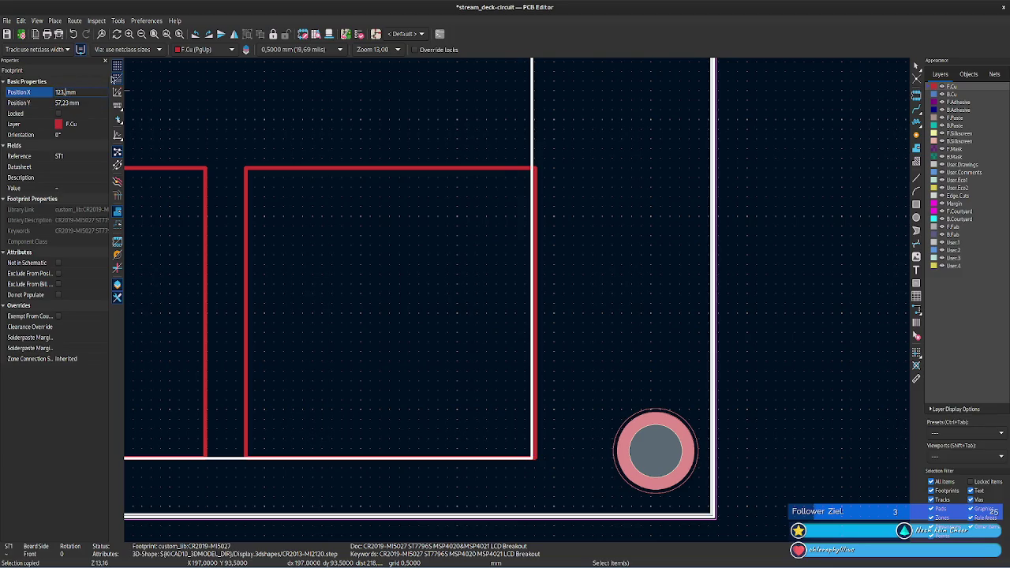
{"action": "type", "text": "4"}
{"action": "key", "text": "Tab"}
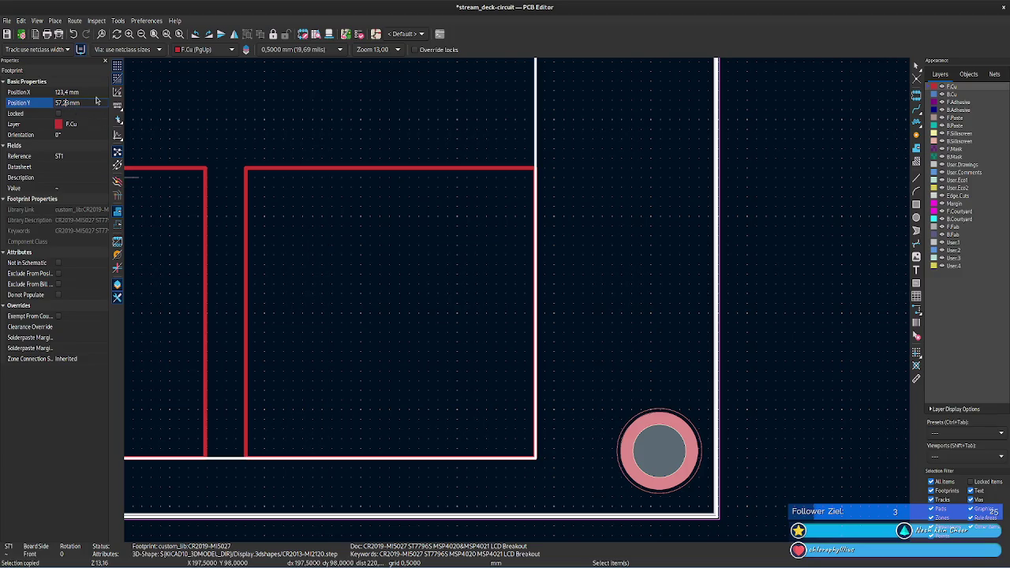
{"action": "type", "text": "57,22"}
- Set ST1's Position Y to 57,2 mm
{"action": "key", "text": "Tab"}
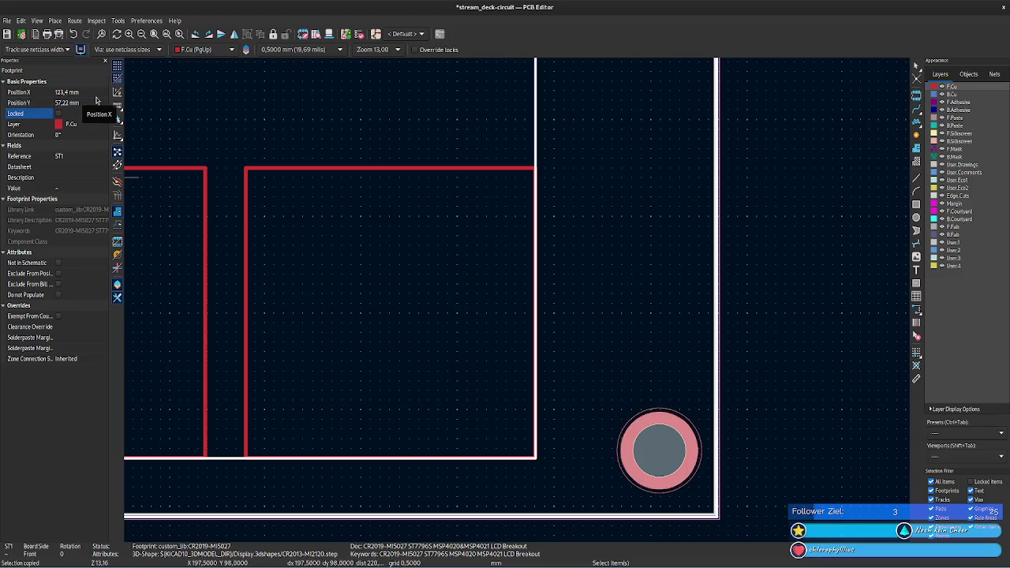
{"action": "left_click", "coordinate": [95, 102]}
{"action": "key", "text": "BackSpace"}
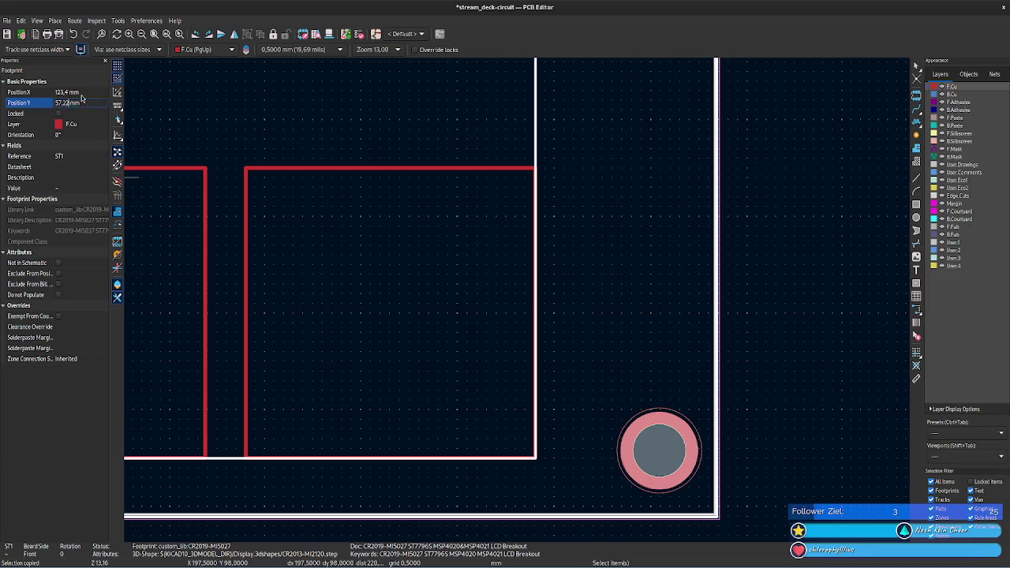
{"action": "key", "text": "Tab"}
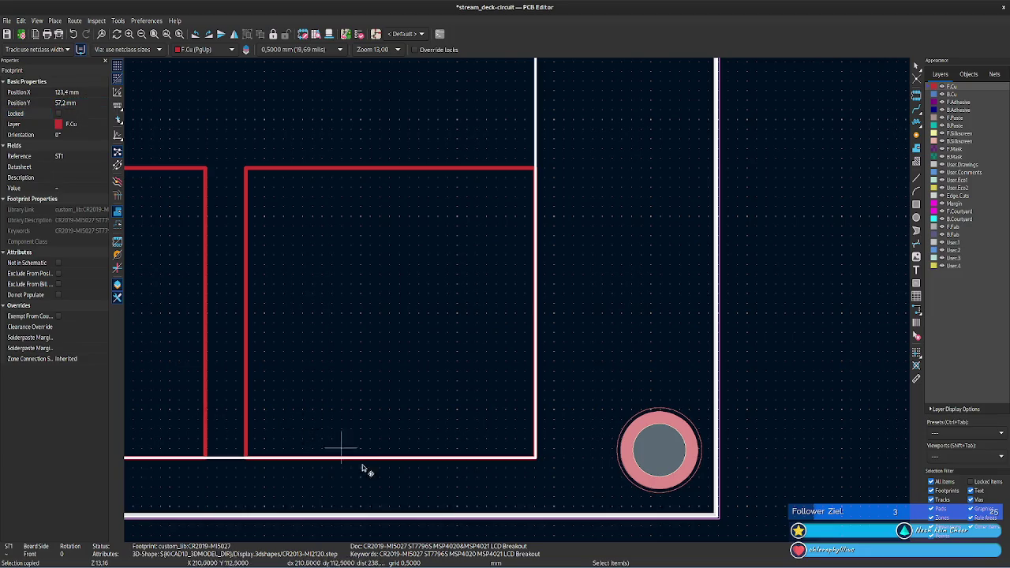
{"action": "scroll", "coordinate": [523, 304], "scroll_direction": "up", "scroll_amount": 1}
{"action": "scroll", "coordinate": [538, 291], "scroll_direction": "up", "scroll_amount": 1}
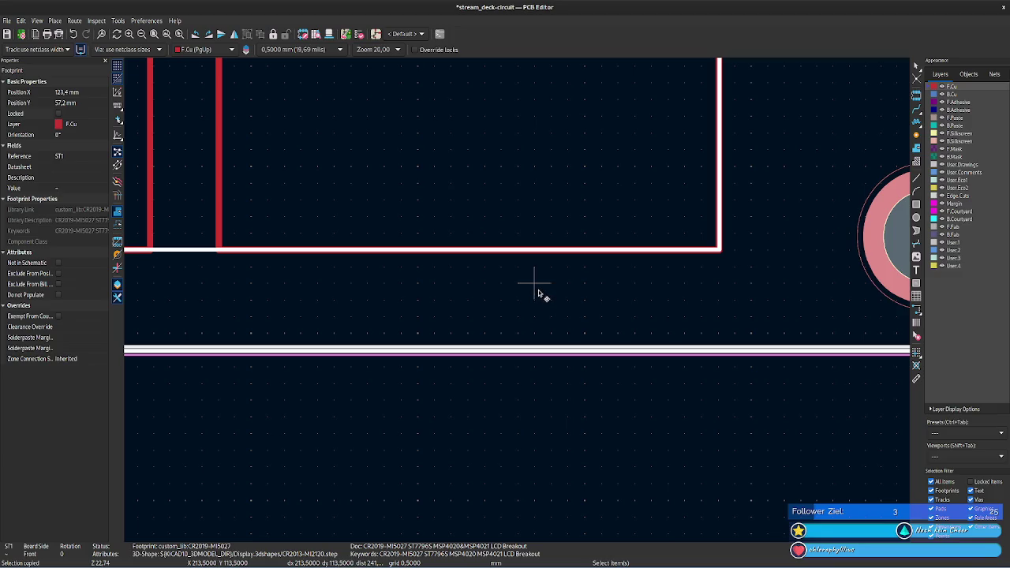
- Step ST1's Position Y through 57,21, 57,22, 57,23 and 57,24 mm, checking the board edge
{"action": "middle_click_drag", "start_coordinate": [705, 276], "coordinate": [622, 444]}
{"action": "mouse_move", "coordinate": [743, 229]}
{"action": "middle_mouse_down"}
{"action": "mouse_move", "coordinate": [708, 368]}
{"action": "mouse_move", "coordinate": [692, 284]}
{"action": "mouse_move", "coordinate": [664, 276]}
{"action": "mouse_move", "coordinate": [780, 533]}
{"action": "middle_mouse_up"}
{"action": "scroll", "coordinate": [519, 84], "scroll_direction": "right", "scroll_amount": 5}
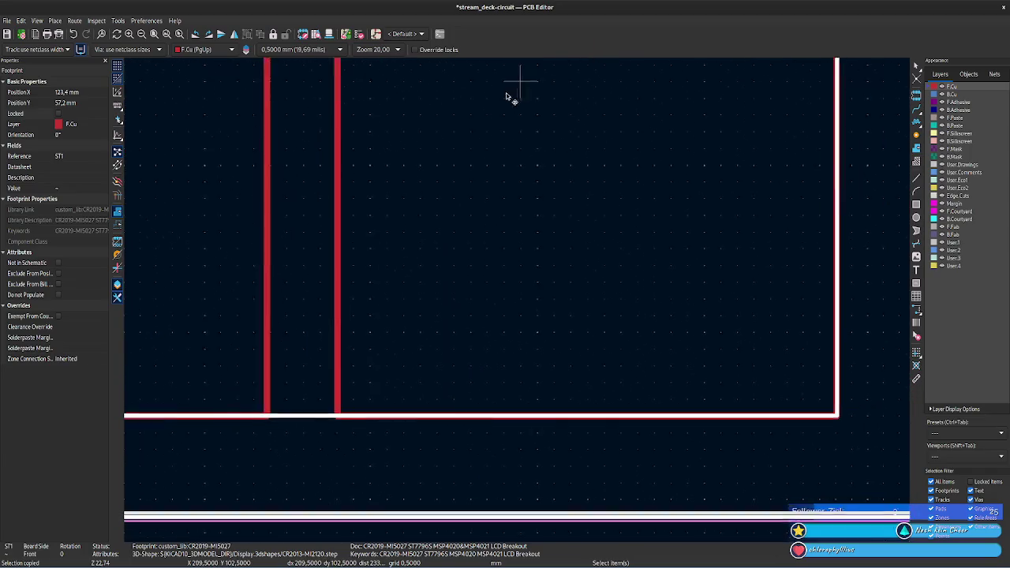
{"action": "left_click", "coordinate": [62, 105]}
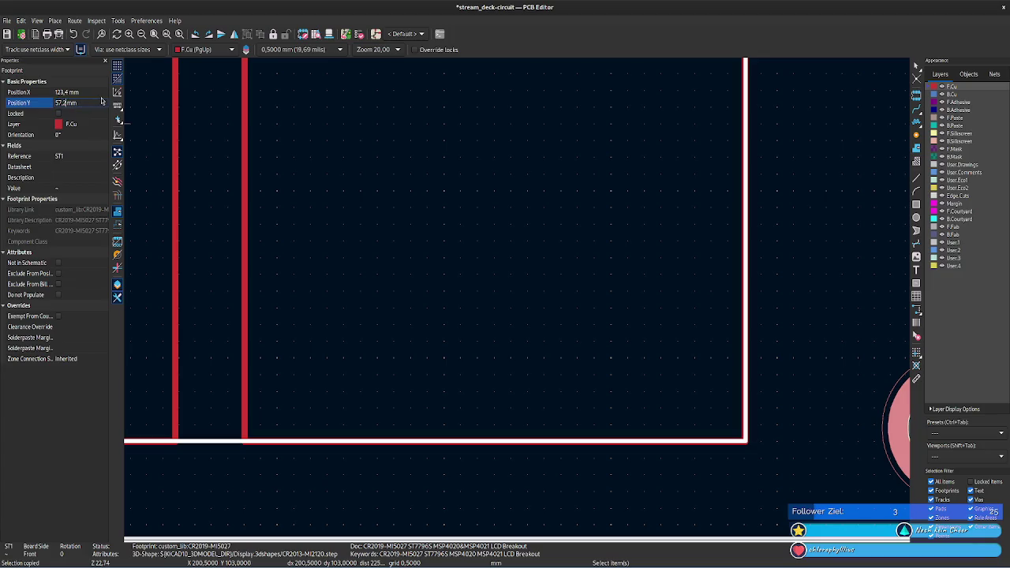
{"action": "key", "text": "Return"}
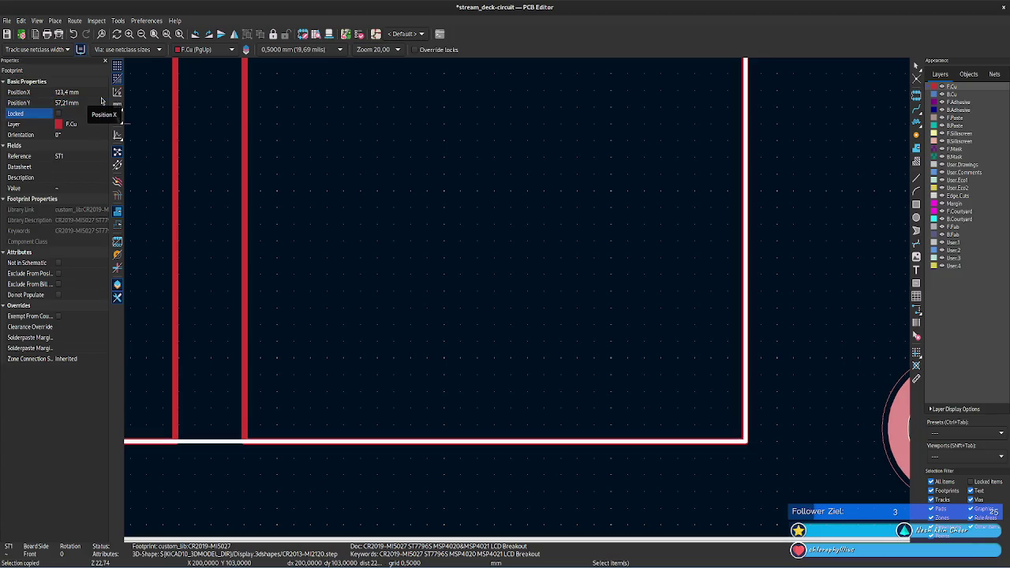
{"action": "left_click", "coordinate": [67, 102]}
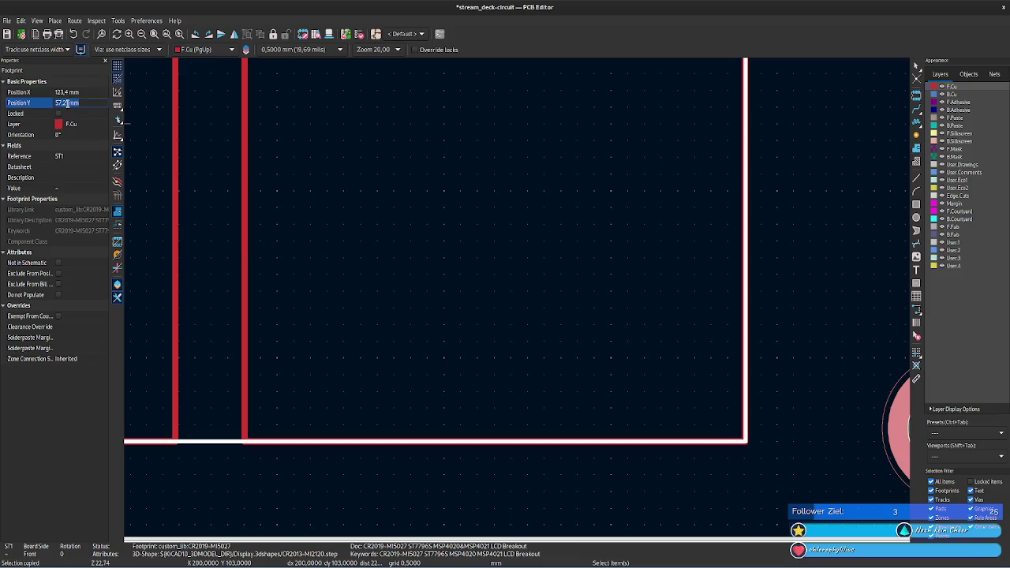
{"action": "type", "text": "57,22"}
{"action": "key", "text": "Return"}
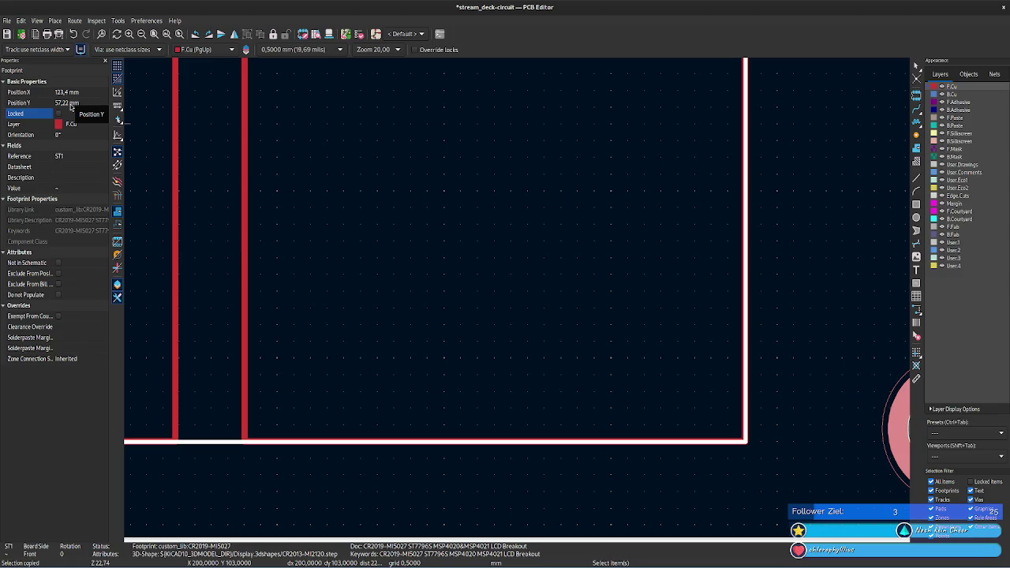
{"action": "left_click", "coordinate": [68, 102]}
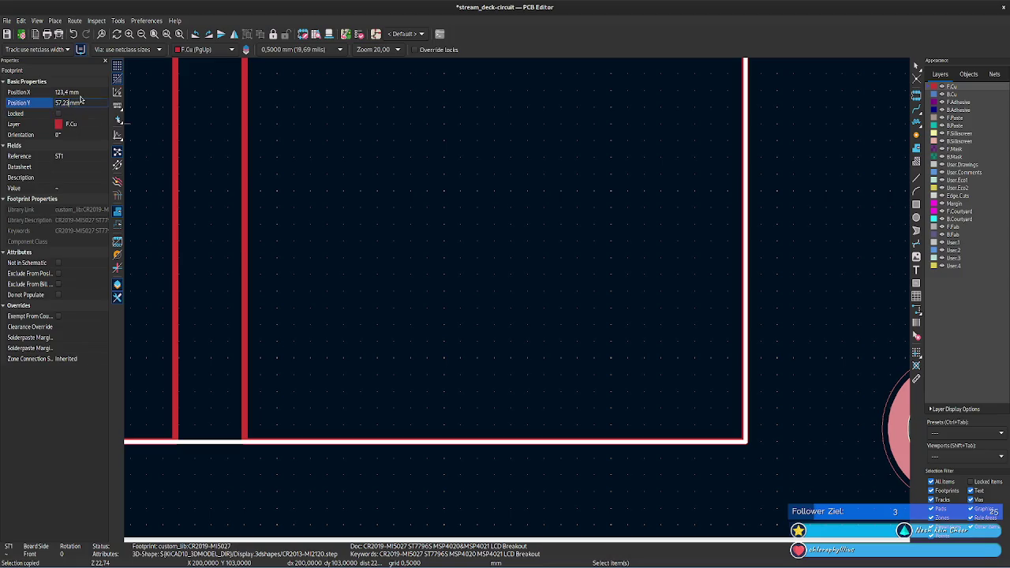
{"action": "key", "text": "Return"}
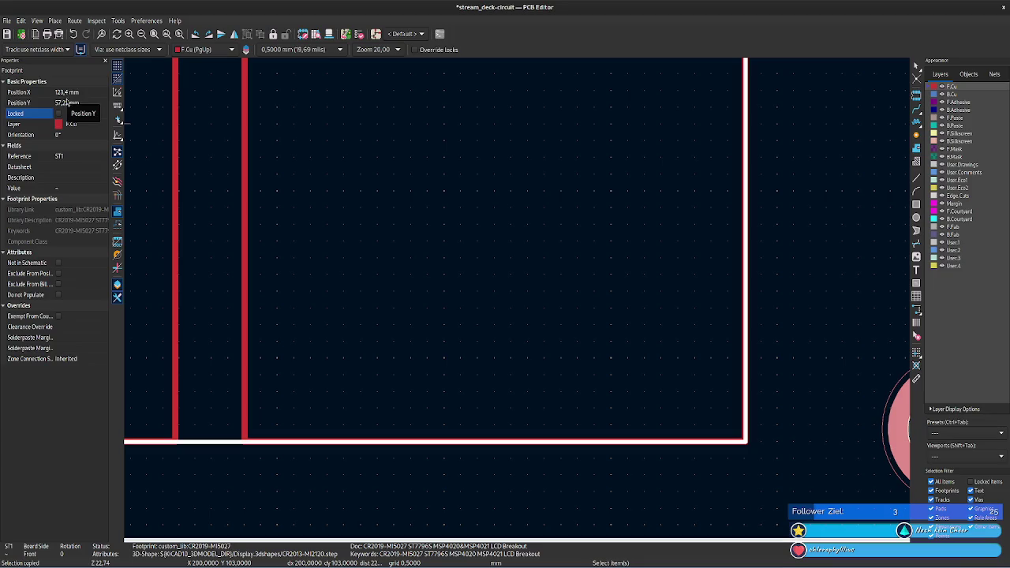
{"action": "left_click", "coordinate": [67, 102]}
{"action": "type", "text": "57,24"}
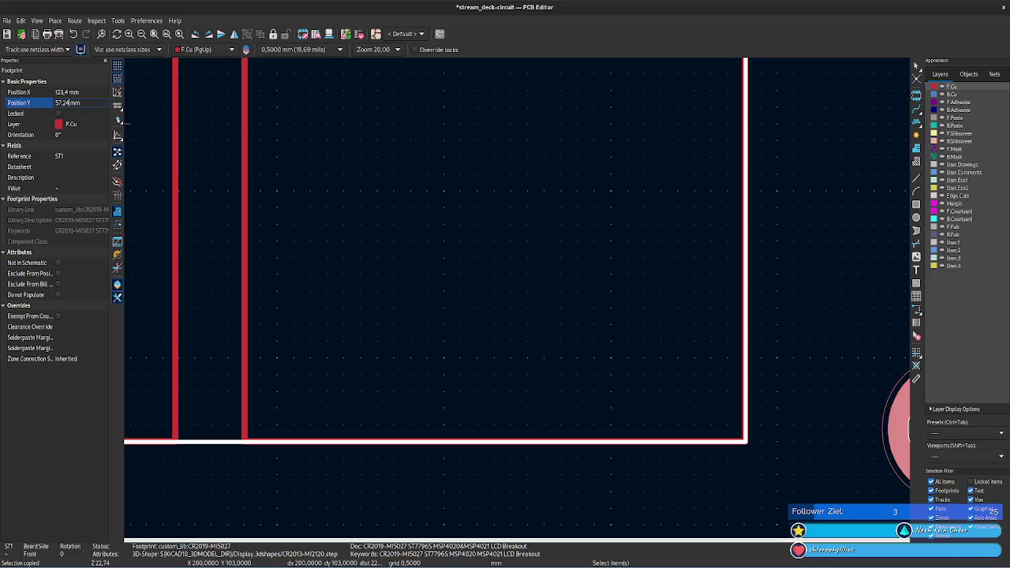
{"action": "key", "text": "Return"}
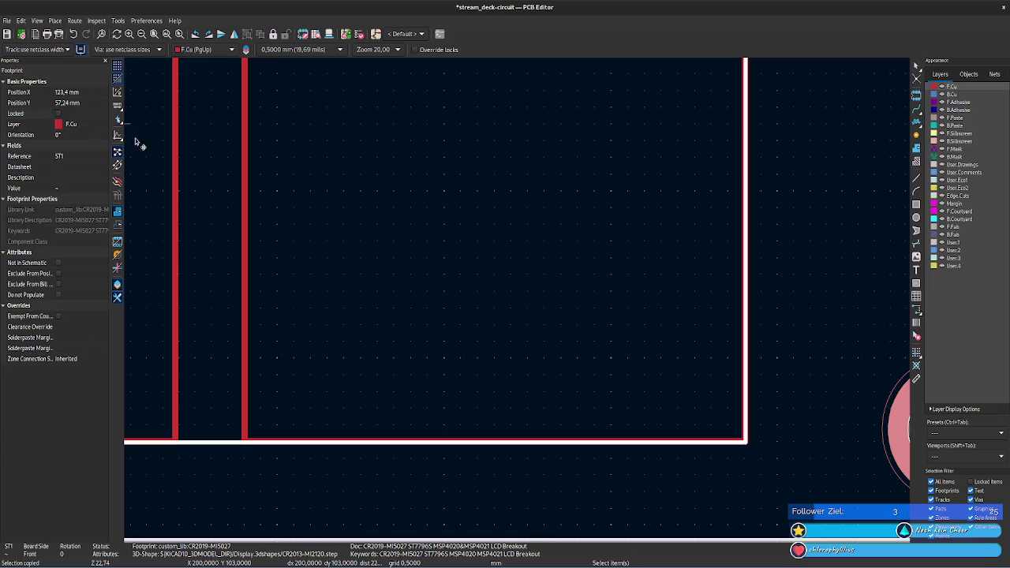
- Set ST1's Position Y to 57,25 mm
{"action": "scroll", "coordinate": [410, 421], "scroll_direction": "up", "scroll_amount": 1}
{"action": "scroll", "coordinate": [521, 302], "scroll_direction": "up", "scroll_amount": 1}
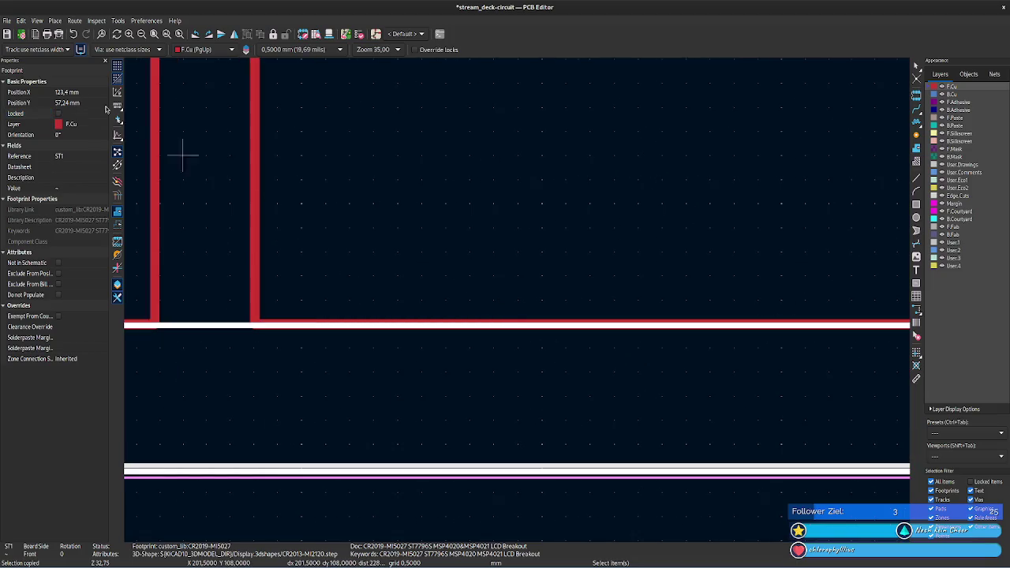
{"action": "left_click", "coordinate": [72, 107]}
{"action": "key", "text": "BackSpace"}
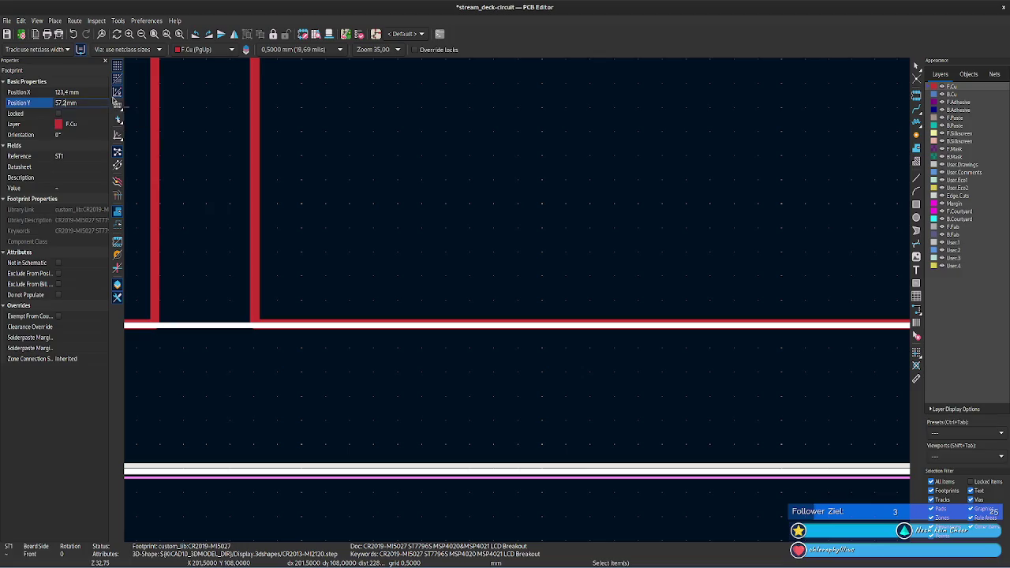
{"action": "type", "text": "5"}
{"action": "key", "text": "Return"}
{"action": "key", "text": "ctrl+c"}
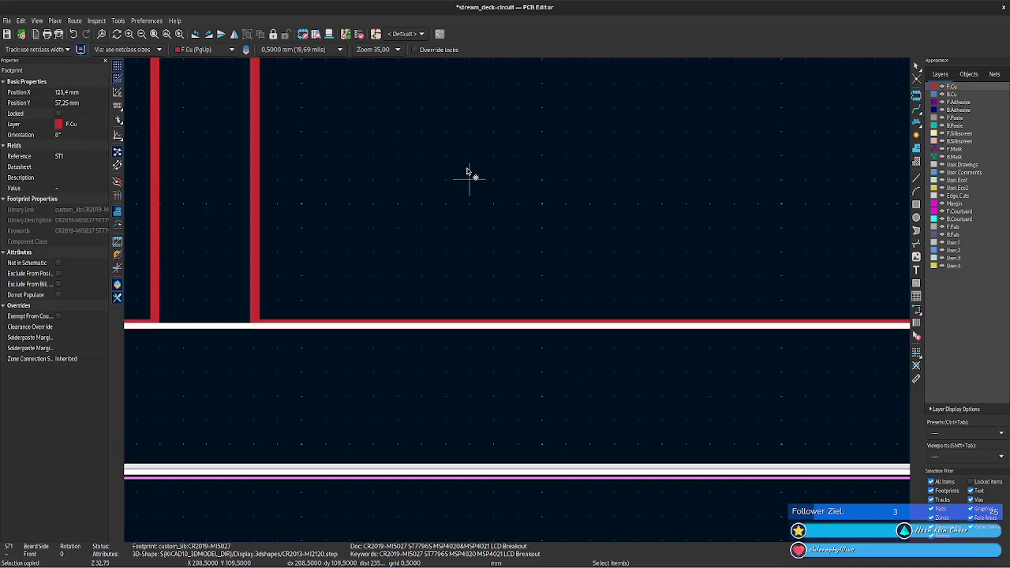
- Set ST1's Position X to 123,41 mm after checking near the lower-right mounting hole
{"action": "scroll", "coordinate": [519, 304], "scroll_direction": "down", "scroll_amount": 3}
{"action": "scroll", "coordinate": [522, 300], "scroll_direction": "up", "scroll_amount": 1}
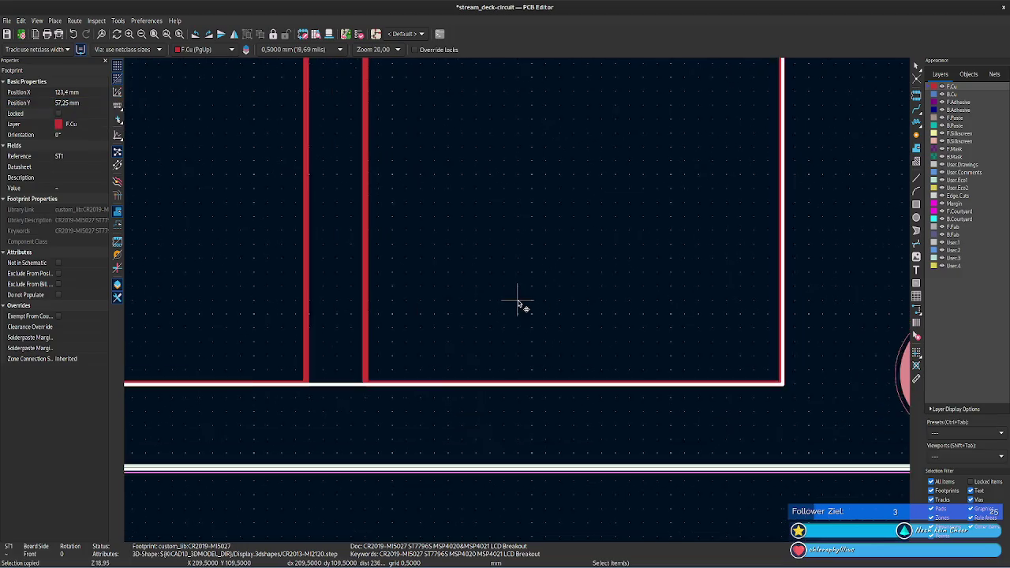
{"action": "scroll", "coordinate": [523, 300], "scroll_direction": "up", "scroll_amount": 1}
{"action": "middle_click_drag", "start_coordinate": [589, 292], "coordinate": [289, 288]}
{"action": "mouse_move", "coordinate": [638, 248]}
{"action": "middle_mouse_down"}
{"action": "mouse_move", "coordinate": [570, 255]}
{"action": "mouse_move", "coordinate": [536, 337]}
{"action": "mouse_move", "coordinate": [505, 366]}
{"action": "middle_mouse_up"}
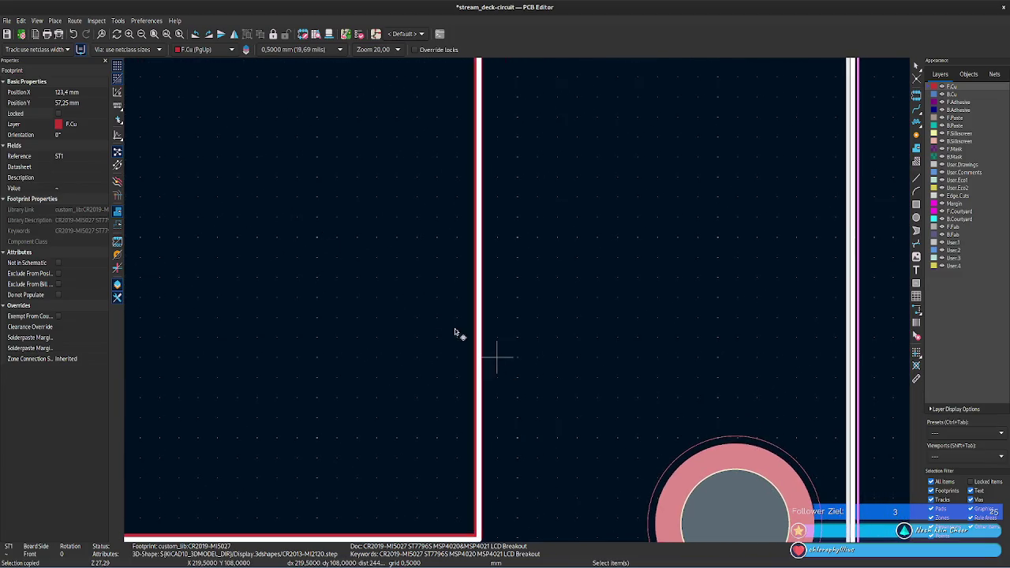
{"action": "left_click", "coordinate": [68, 93]}
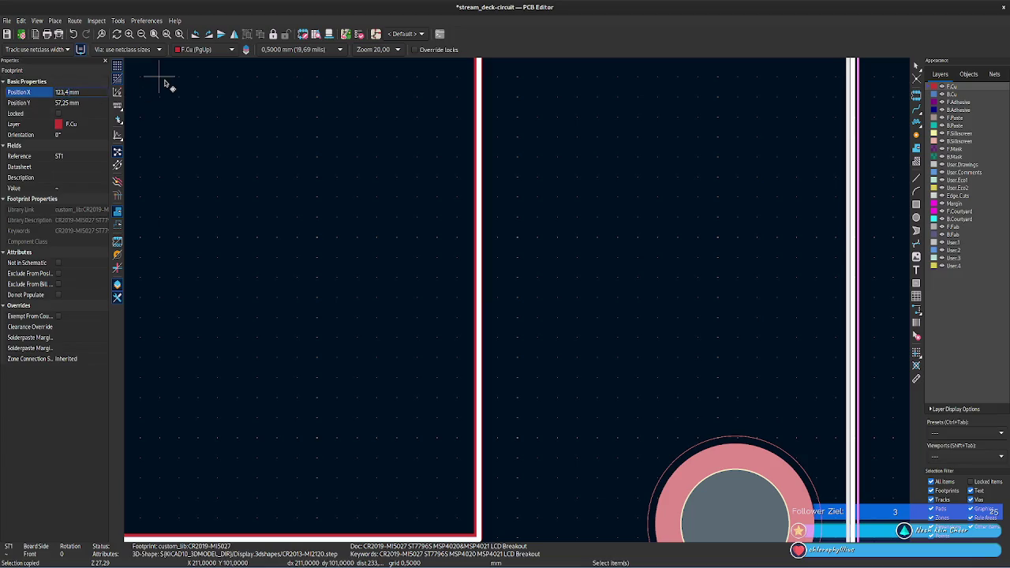
{"action": "type", "text": "1"}
{"action": "key", "text": "Tab"}
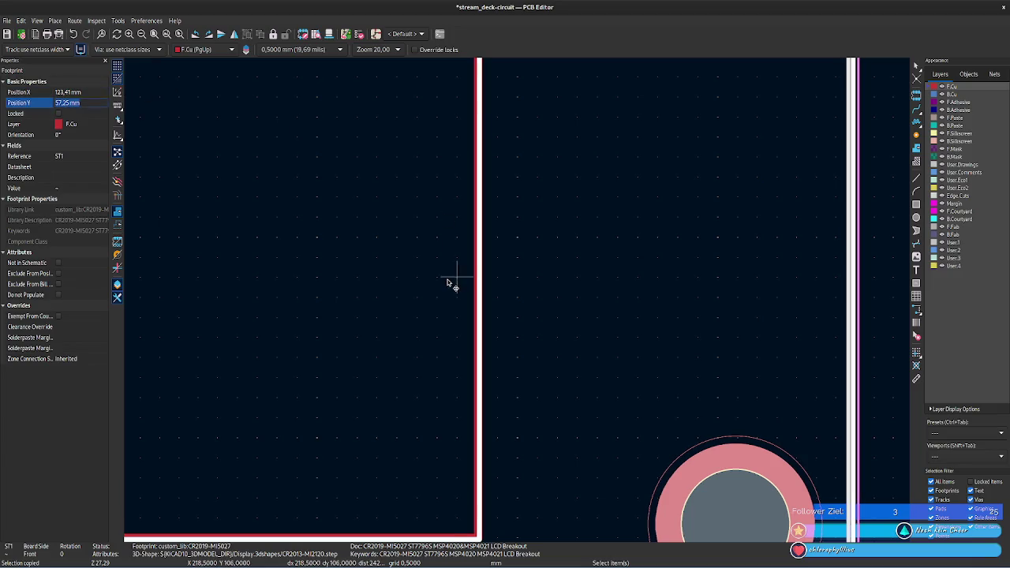
{"action": "scroll", "coordinate": [287, 327], "scroll_direction": "down", "scroll_amount": 5}
{"action": "middle_click_drag", "start_coordinate": [247, 406], "coordinate": [749, 432]}
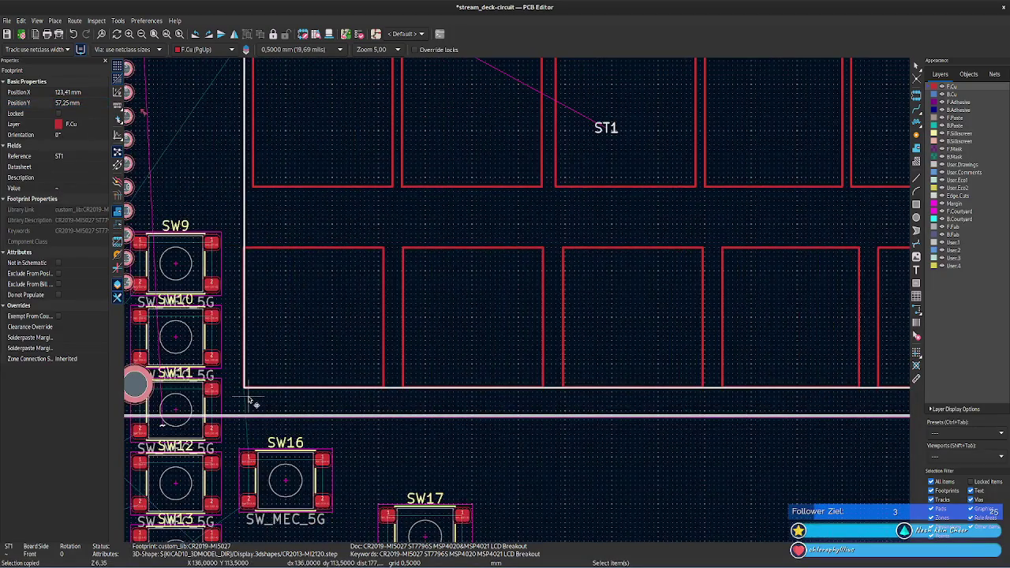
- Select the lower-row 15 mm rectangles one by one to check their positions
{"action": "scroll", "coordinate": [254, 404], "scroll_direction": "down", "scroll_amount": 2}
{"action": "scroll", "coordinate": [473, 297], "scroll_direction": "up", "scroll_amount": 2}
{"action": "scroll", "coordinate": [484, 295], "scroll_direction": "up", "scroll_amount": 2}
{"action": "scroll", "coordinate": [552, 316], "scroll_direction": "up", "scroll_amount": 2, "text": "shift"}
{"action": "scroll", "coordinate": [553, 315], "scroll_direction": "right", "scroll_amount": 2, "text": "ctrl"}
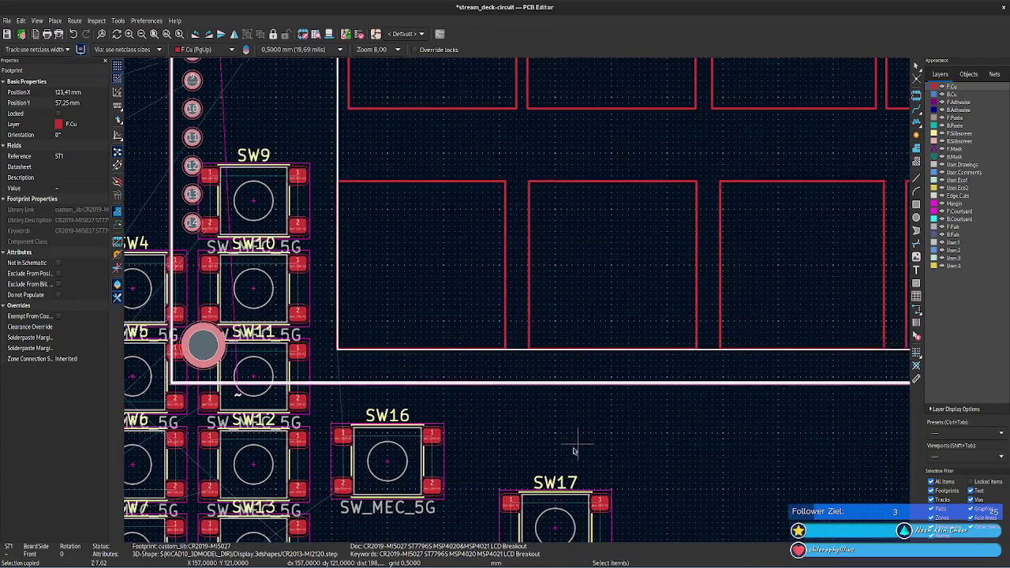
{"action": "left_click", "coordinate": [501, 274]}
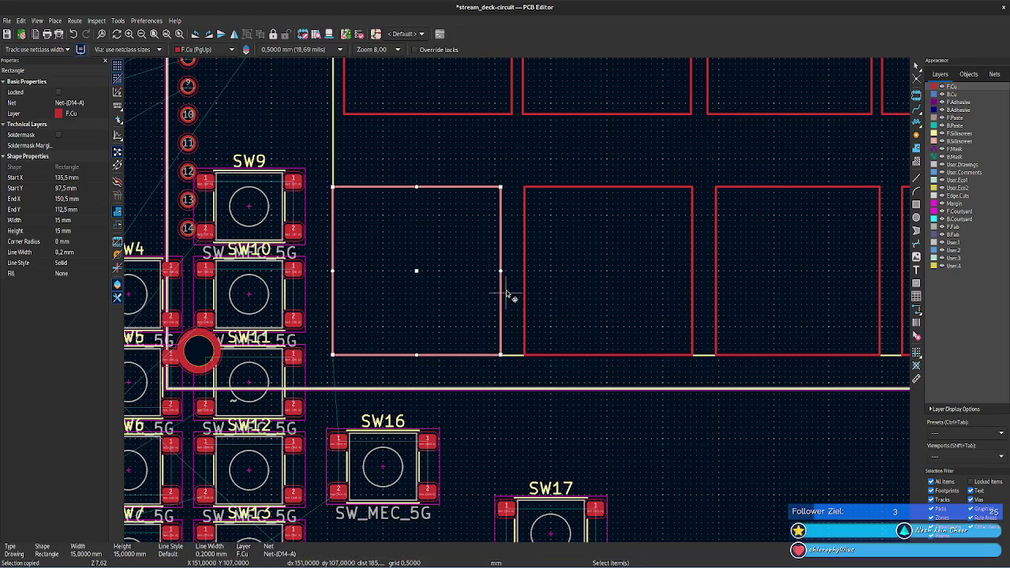
{"action": "left_click", "coordinate": [525, 194]}
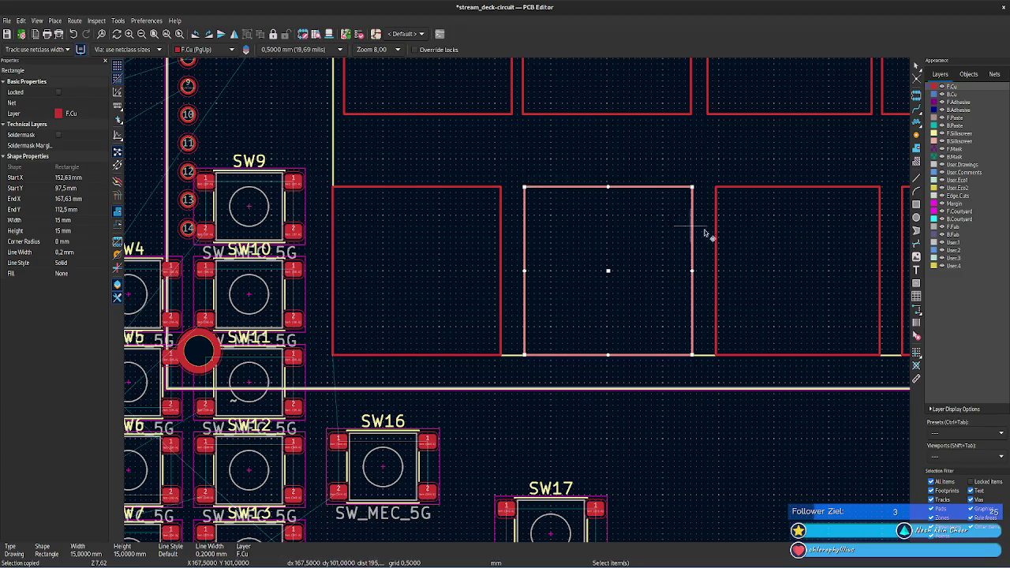
{"action": "scroll", "coordinate": [464, 463], "scroll_direction": "right", "scroll_amount": 8, "text": "ctrl"}
{"action": "scroll", "coordinate": [464, 463], "scroll_direction": "right", "scroll_amount": 2, "text": "ctrl"}
{"action": "scroll", "coordinate": [383, 463], "scroll_direction": "right", "scroll_amount": 1, "text": "ctrl"}
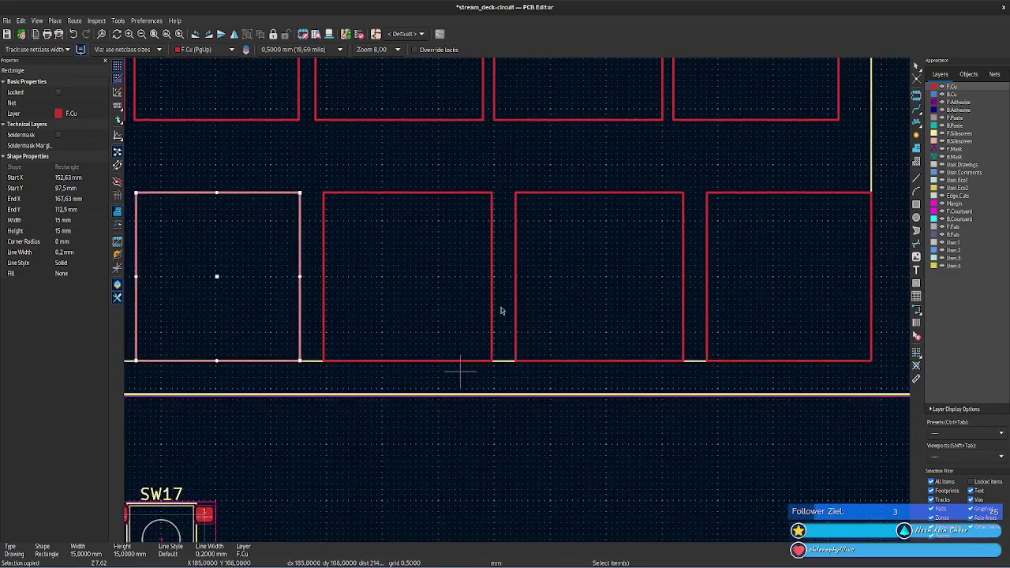
{"action": "left_click", "coordinate": [492, 302]}
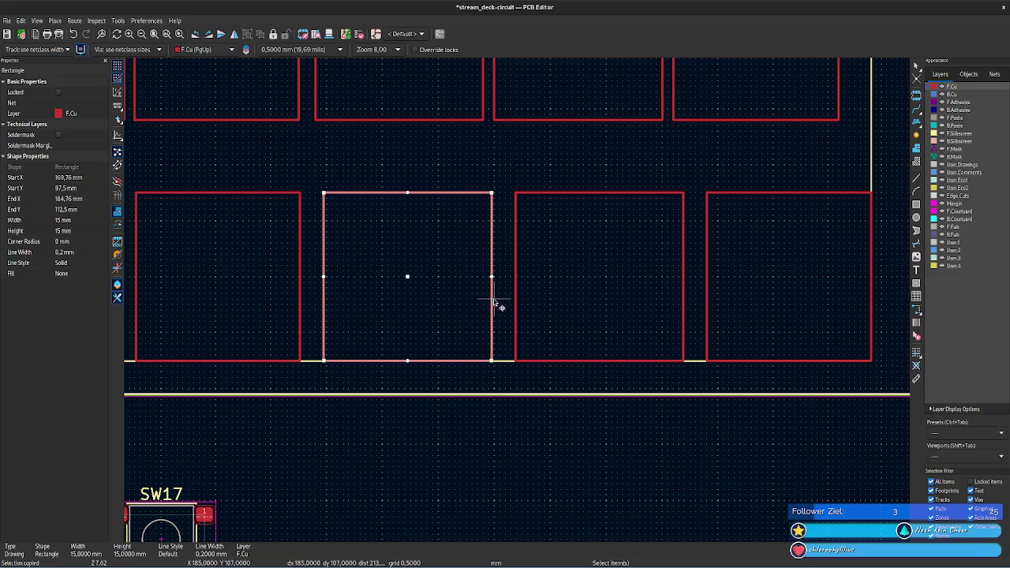
{"action": "left_click", "coordinate": [515, 305]}
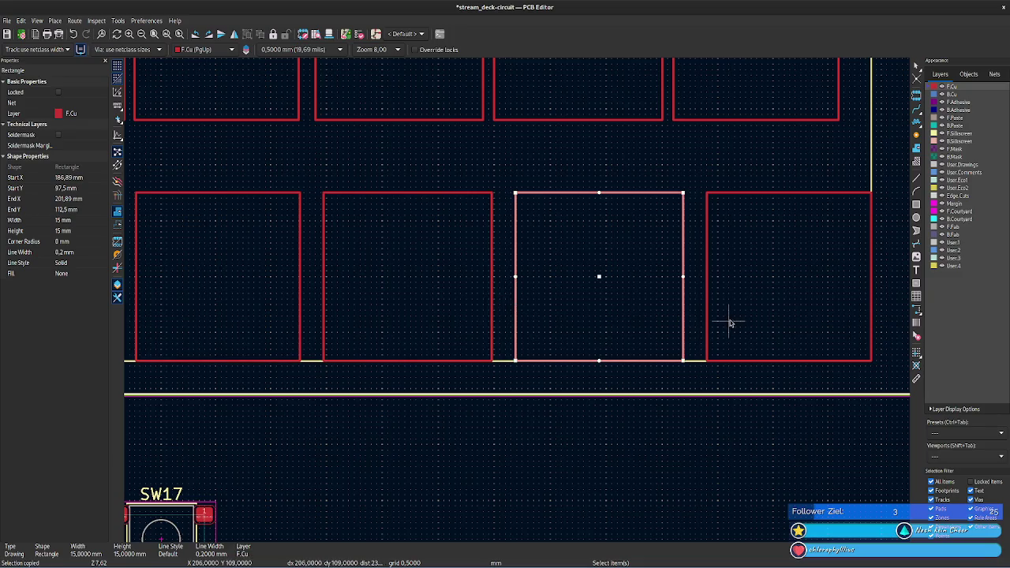
{"action": "left_click", "coordinate": [708, 312]}
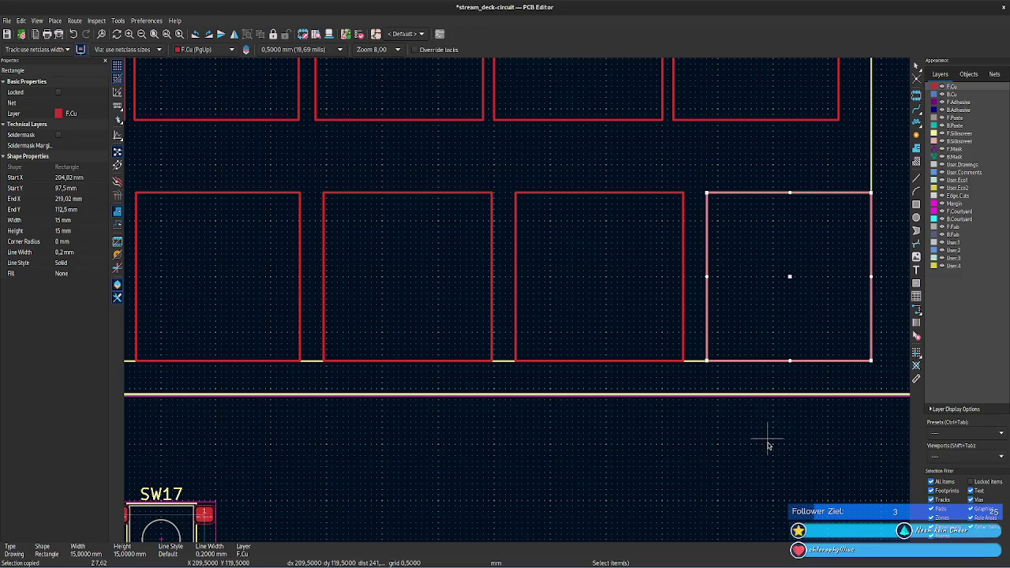
- Switch to the Measure Tool and start measuring at a rectangle corner
{"action": "scroll", "coordinate": [789, 450], "scroll_direction": "left", "scroll_amount": 3}
{"action": "scroll", "coordinate": [782, 446], "scroll_direction": "left", "scroll_amount": 1}
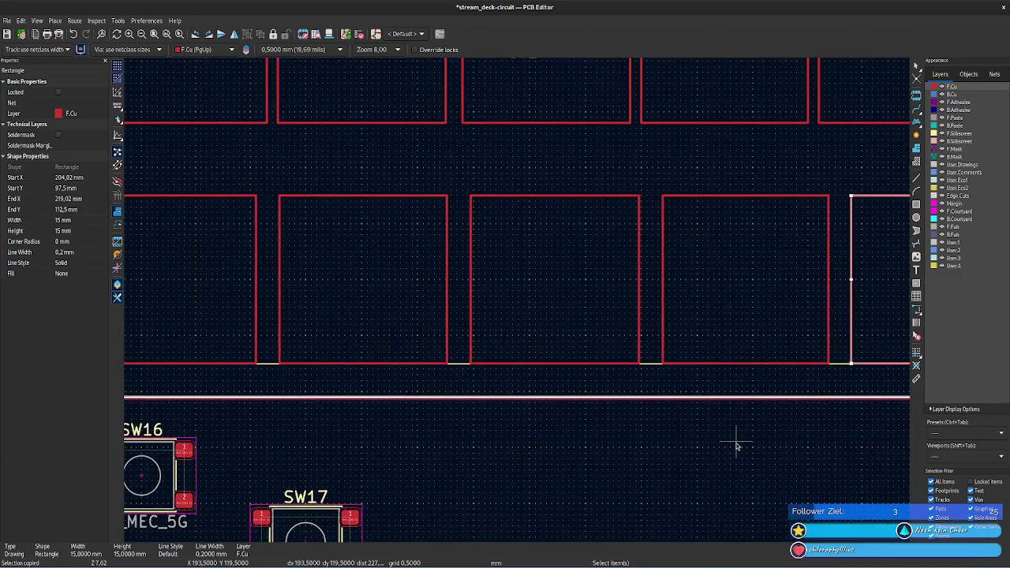
{"action": "scroll", "coordinate": [813, 414], "scroll_direction": "left", "scroll_amount": 2}
{"action": "key", "text": "ctrl+shift+m"}
{"action": "left_click", "coordinate": [366, 365]}
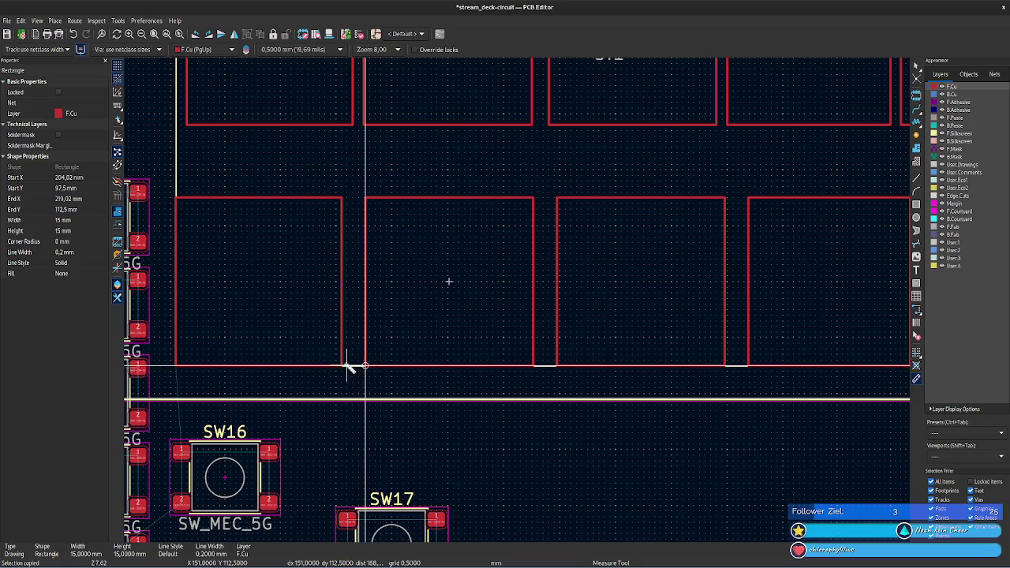
- Try measuring from the key row's left edge, then cancel the attempts
{"action": "left_click", "coordinate": [175, 340]}
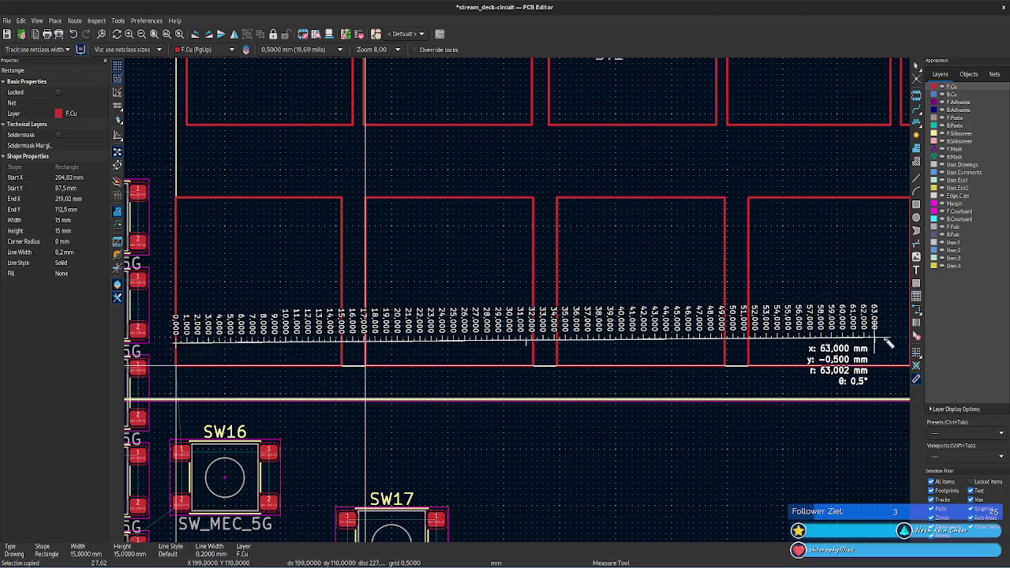
{"action": "middle_click_drag", "start_coordinate": [895, 339], "coordinate": [430, 347]}
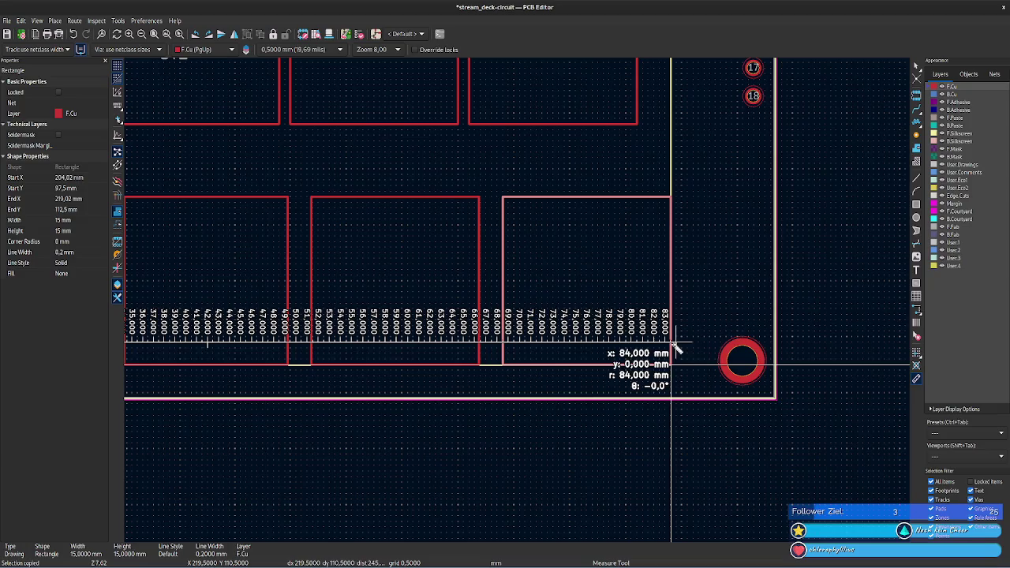
{"action": "scroll", "coordinate": [675, 347], "scroll_direction": "up", "scroll_amount": 2}
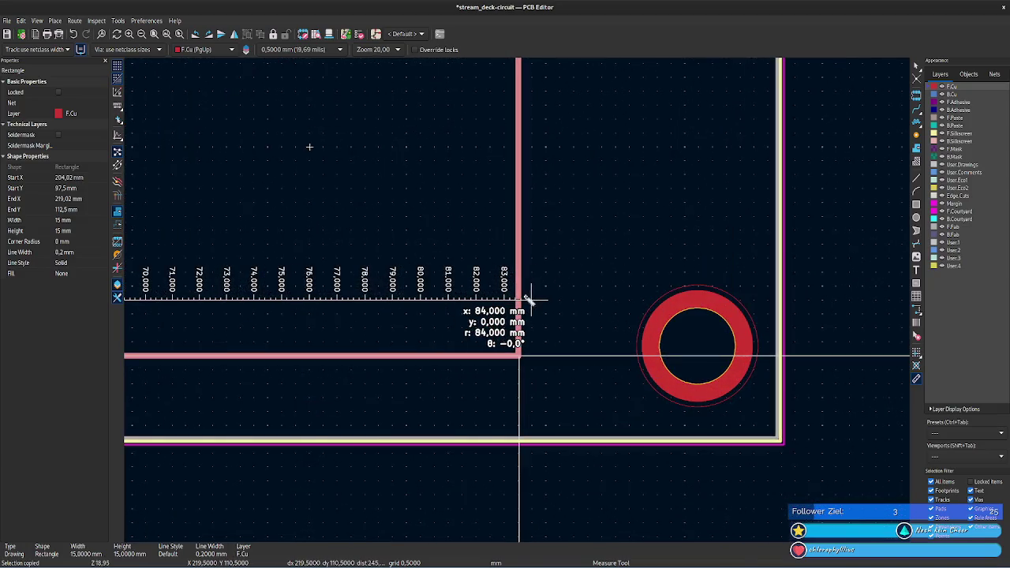
{"action": "right_click", "coordinate": [520, 298]}
{"action": "key", "text": "Escape"}
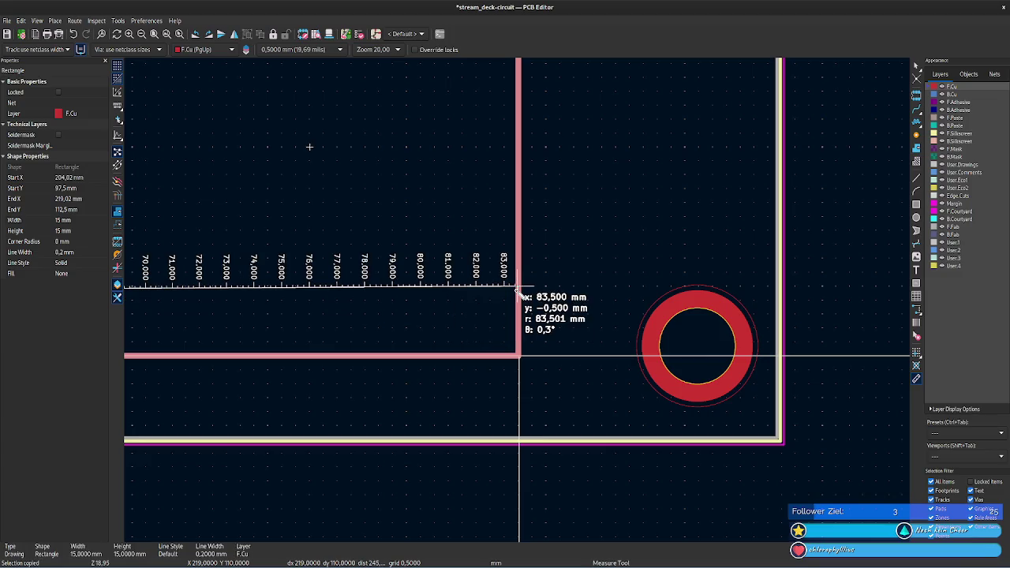
{"action": "key", "text": "Escape"}
{"action": "left_click", "coordinate": [520, 357]}
{"action": "scroll", "coordinate": [505, 315], "scroll_direction": "down", "scroll_amount": 2}
{"action": "scroll", "coordinate": [473, 323], "scroll_direction": "down", "scroll_amount": 2}
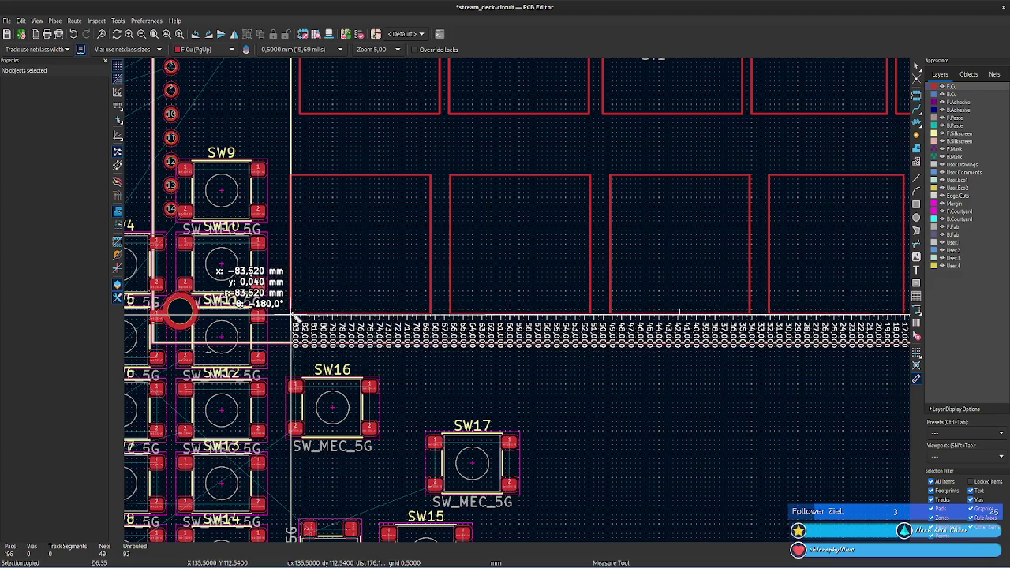
{"action": "key", "text": "Escape"}
- Measure 83.520 mm from the key grid's left edge to the LCD outline
{"action": "middle_click_drag", "start_coordinate": [339, 146], "coordinate": [376, 259]}
{"action": "mouse_move", "coordinate": [444, 147]}
{"action": "middle_mouse_down"}
{"action": "mouse_move", "coordinate": [365, 310]}
{"action": "mouse_move", "coordinate": [321, 341]}
{"action": "middle_mouse_up"}
{"action": "left_click", "coordinate": [166, 162]}
{"action": "middle_click_drag", "start_coordinate": [745, 162], "coordinate": [292, 172]}
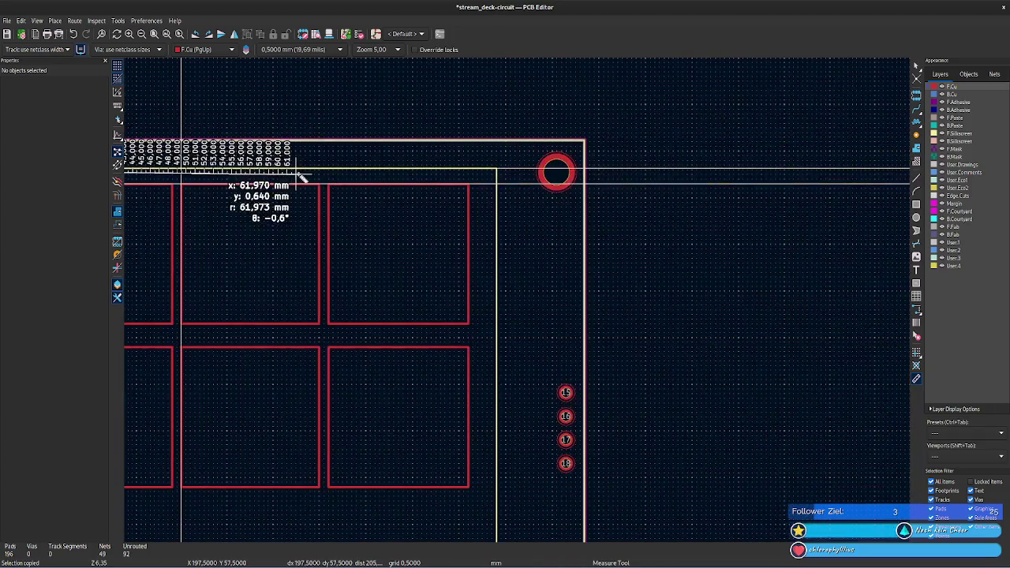
{"action": "left_click", "coordinate": [498, 168]}
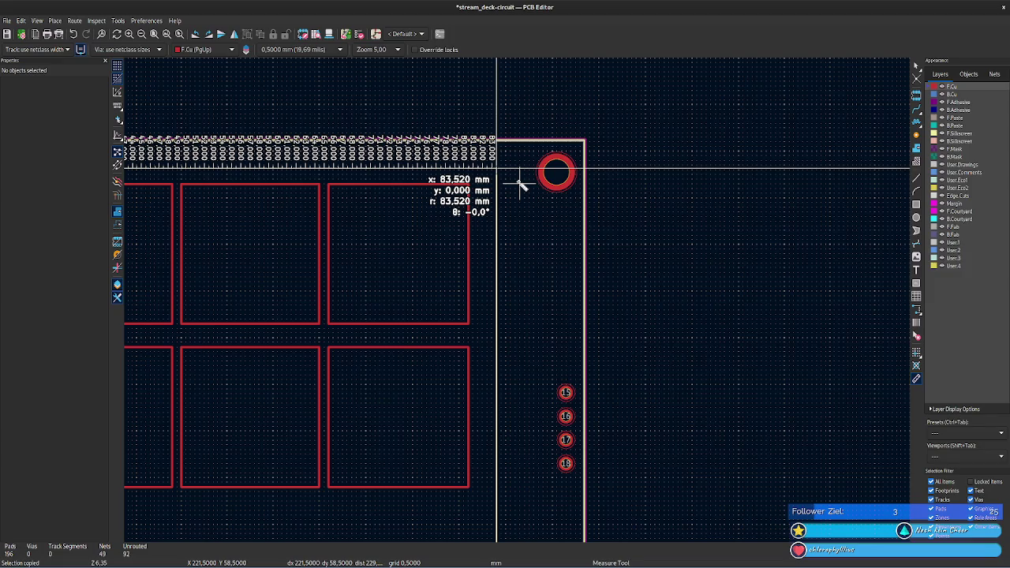
{"action": "mouse_move", "coordinate": [643, 228]}
{"action": "middle_mouse_down"}
{"action": "mouse_move", "coordinate": [805, 170]}
{"action": "mouse_move", "coordinate": [848, 187]}
{"action": "mouse_move", "coordinate": [519, 297]}
{"action": "mouse_move", "coordinate": [485, 367]}
{"action": "mouse_move", "coordinate": [708, 156]}
{"action": "mouse_move", "coordinate": [519, 297]}
{"action": "mouse_move", "coordinate": [478, 389]}
{"action": "mouse_move", "coordinate": [721, 343]}
{"action": "mouse_move", "coordinate": [766, 371]}
{"action": "middle_mouse_up"}
- Zoom out, exit measuring and select the LCD footprint ST1 with the key grid visible
{"action": "scroll", "coordinate": [848, 187], "scroll_direction": "down", "scroll_amount": 1}
{"action": "scroll", "coordinate": [518, 297], "scroll_direction": "down", "scroll_amount": 1}
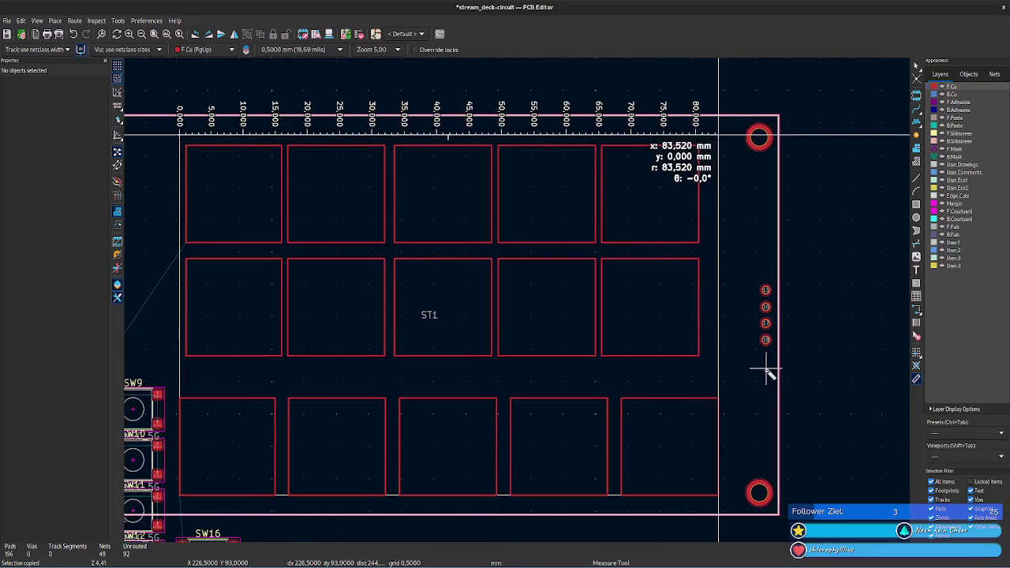
{"action": "left_click", "coordinate": [846, 418]}
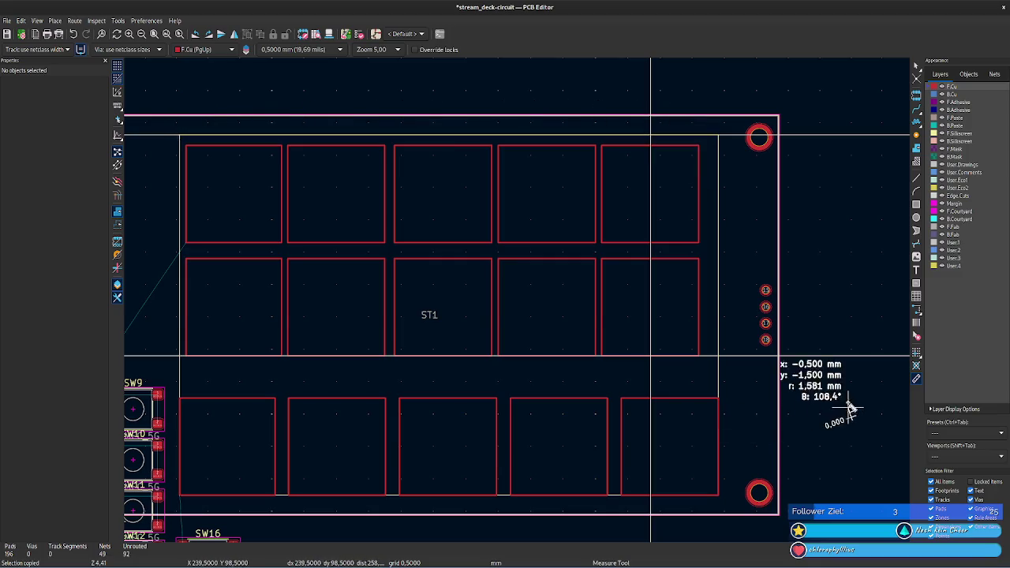
{"action": "key", "text": "Escape"}
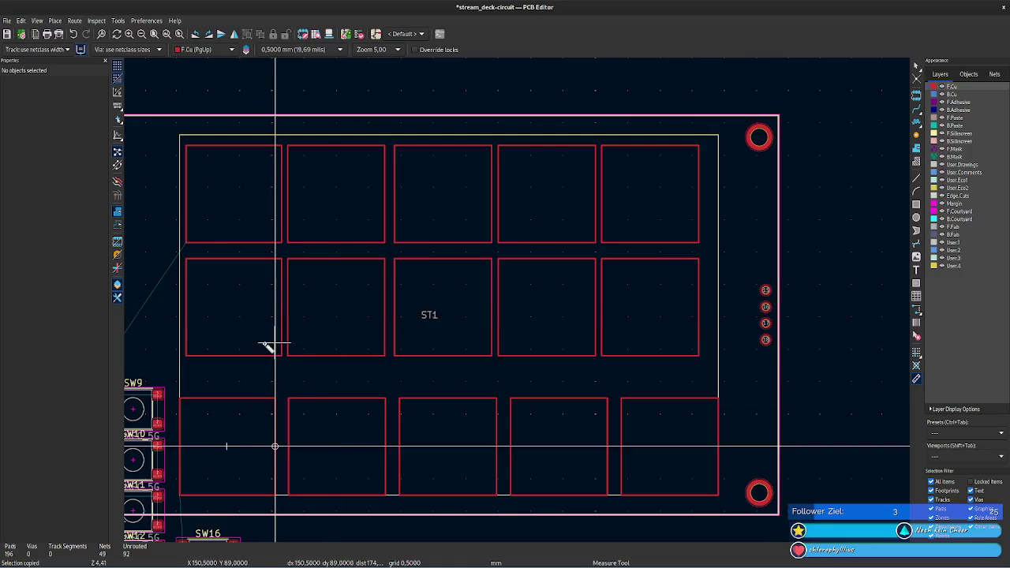
{"action": "key", "text": "Escape"}
{"action": "left_click", "coordinate": [240, 327]}
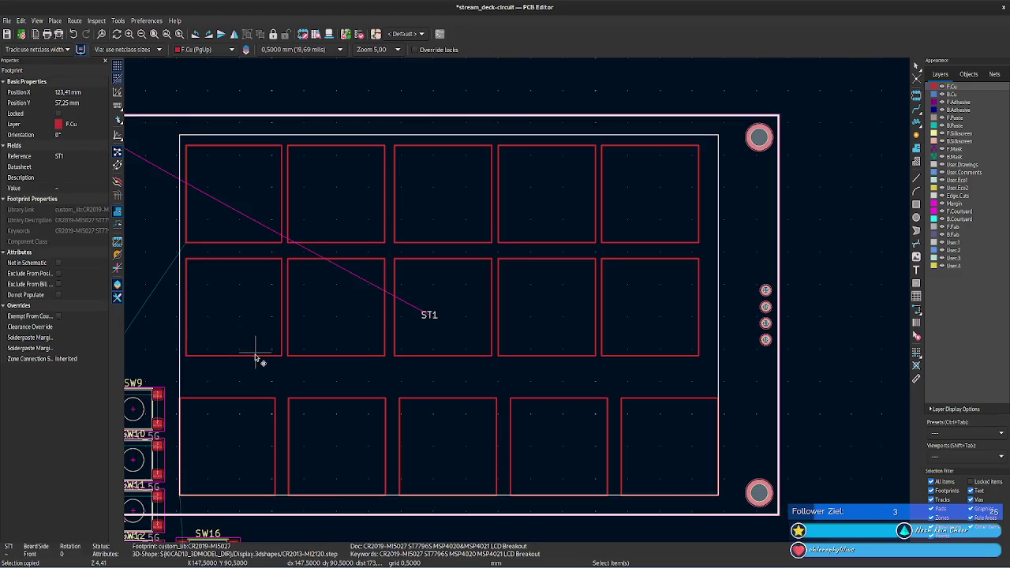
{"action": "key", "text": "alt+Tab"}
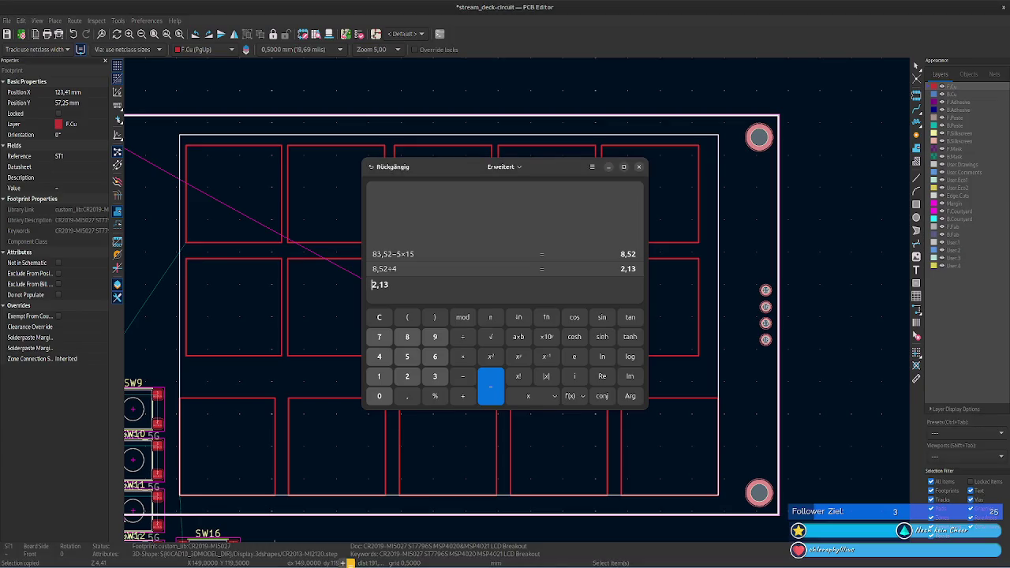
{"action": "mouse_move", "coordinate": [61, 562]}
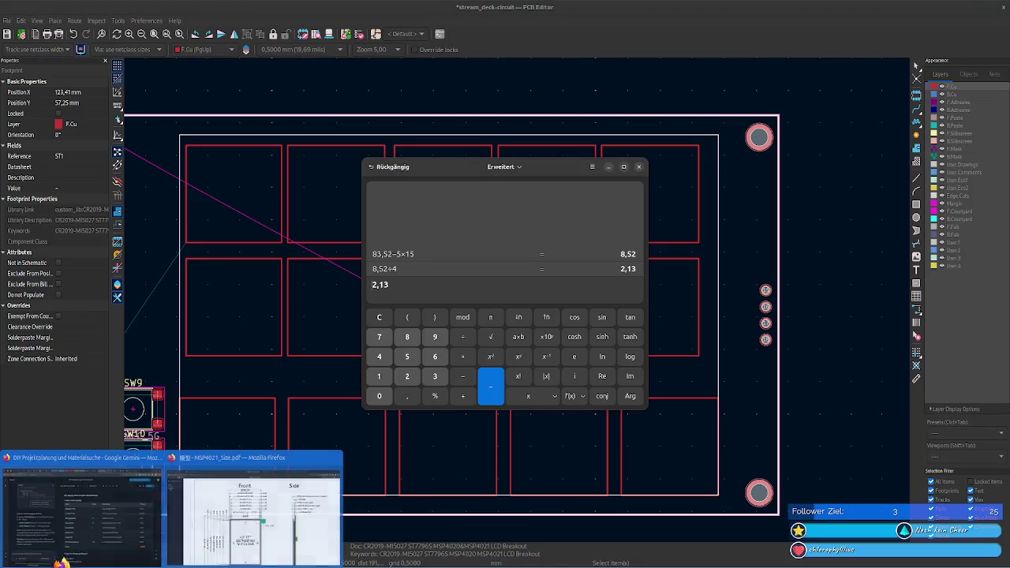
- Check the 61.74 mm LCD height in the datasheet, compute (61,74−3×15)÷2 = 8,37, and close the calculator
{"action": "left_click", "coordinate": [222, 530]}
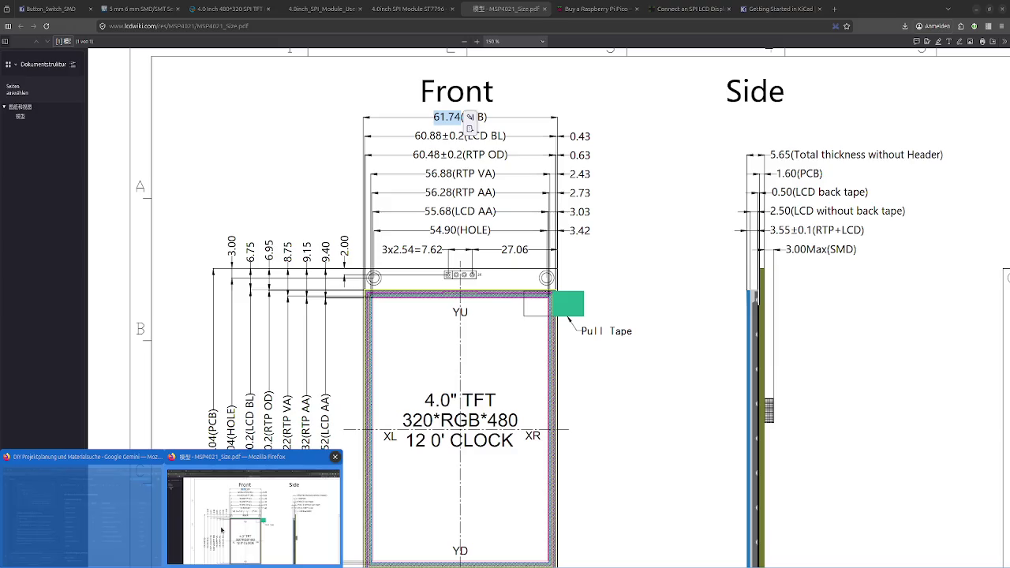
{"action": "key", "text": "alt+Tab"}
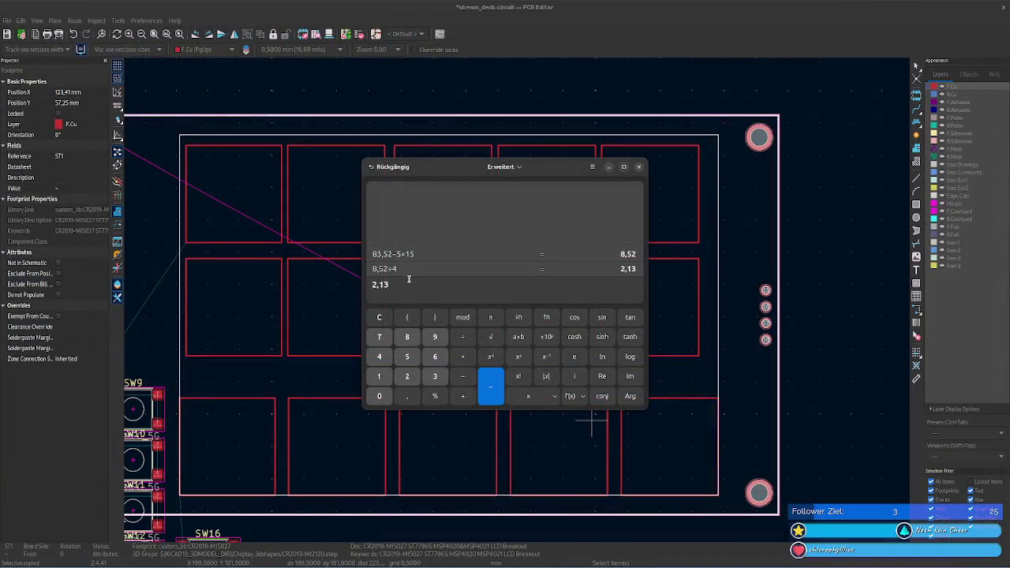
{"action": "key", "text": "BackSpace"}
{"action": "type", "text": "61"}
{"action": "type", "text": "74"}
{"action": "type", "text": "3"}
{"action": "type", "text": "*15"}
{"action": "key", "text": "Return"}
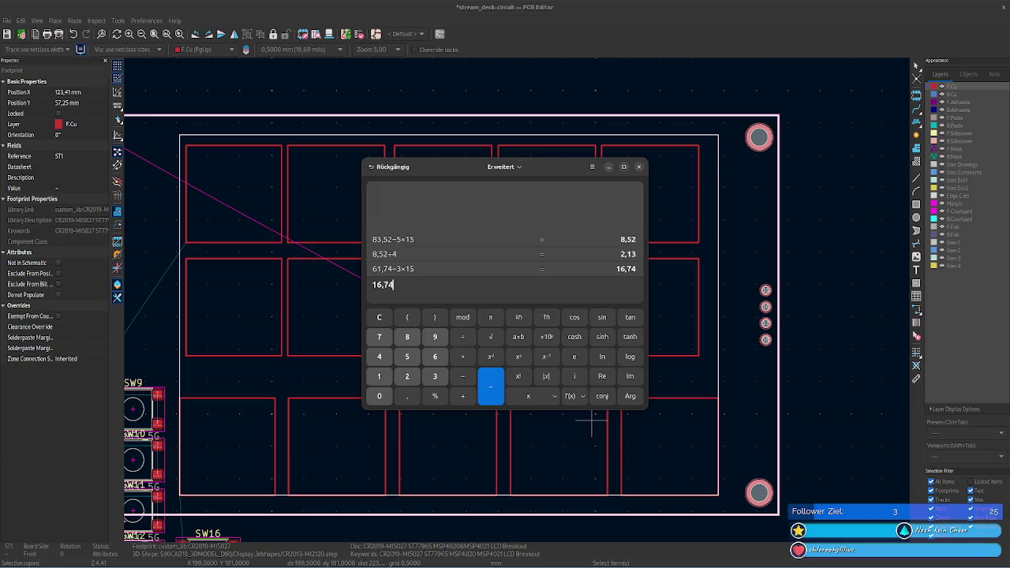
{"action": "type", "text": "2"}
{"action": "key", "text": "Return"}
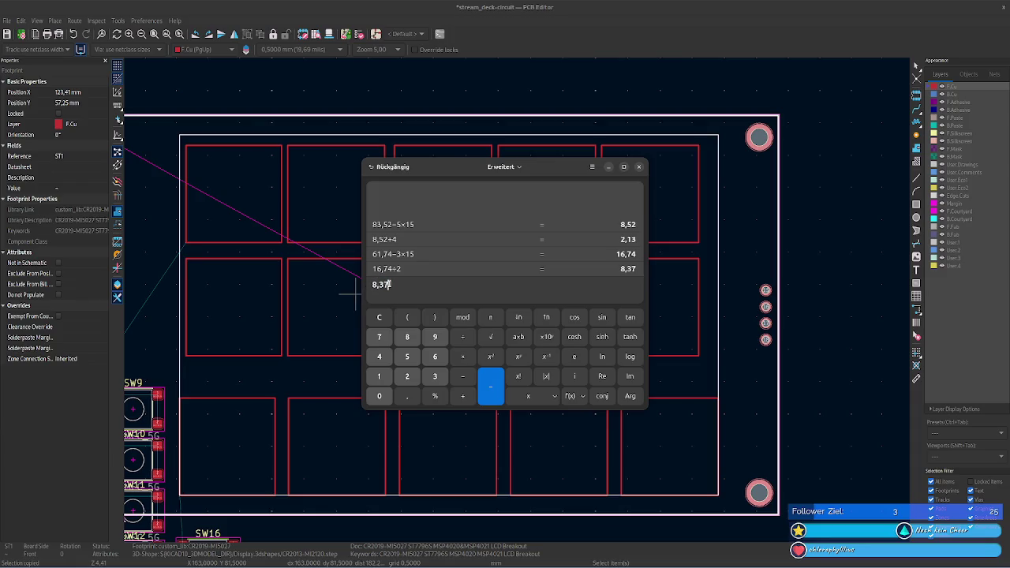
{"action": "left_click", "coordinate": [638, 167]}
{"action": "scroll", "coordinate": [200, 412], "scroll_direction": "up", "scroll_amount": 3}
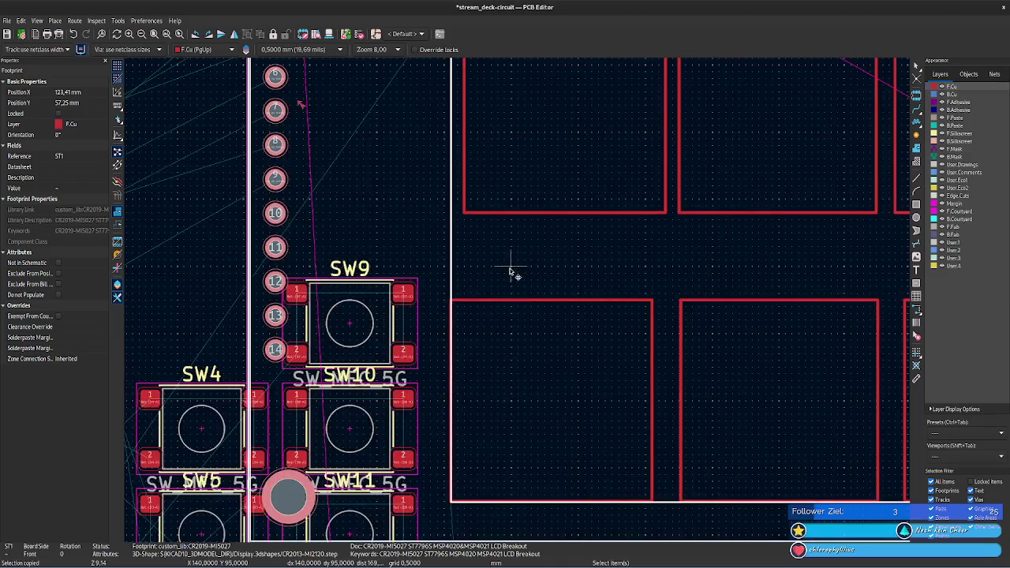
- Zoom in near SW9–SW11 and select the ST1 footprint outline
{"action": "scroll", "coordinate": [510, 272], "scroll_direction": "up", "scroll_amount": 2}
{"action": "scroll", "coordinate": [528, 300], "scroll_direction": "up", "scroll_amount": 1}
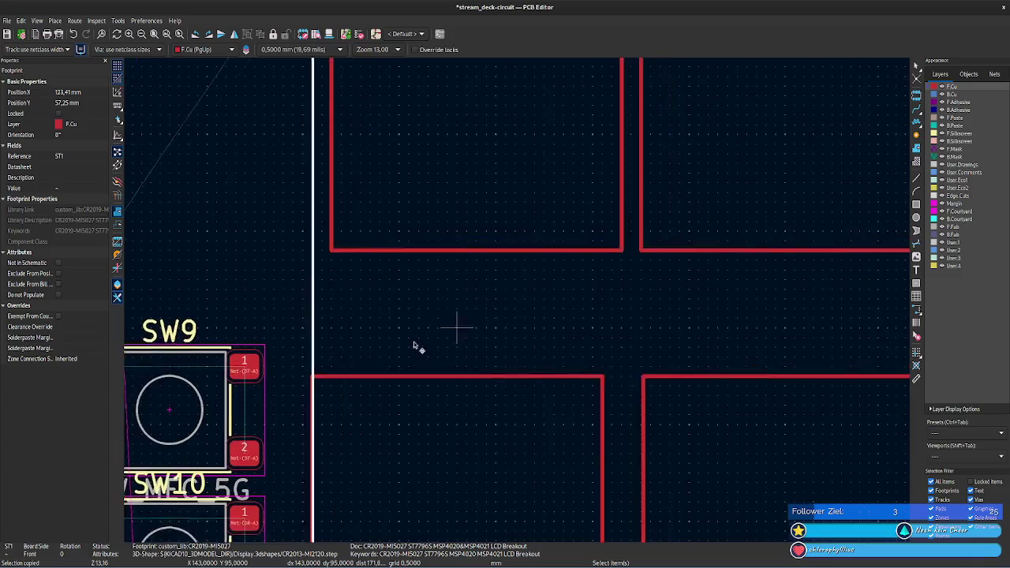
{"action": "left_click", "coordinate": [302, 397]}
{"action": "mouse_move", "coordinate": [464, 364]}
{"action": "middle_mouse_down"}
{"action": "mouse_move", "coordinate": [521, 198]}
{"action": "mouse_move", "coordinate": [522, 158]}
{"action": "middle_mouse_up"}
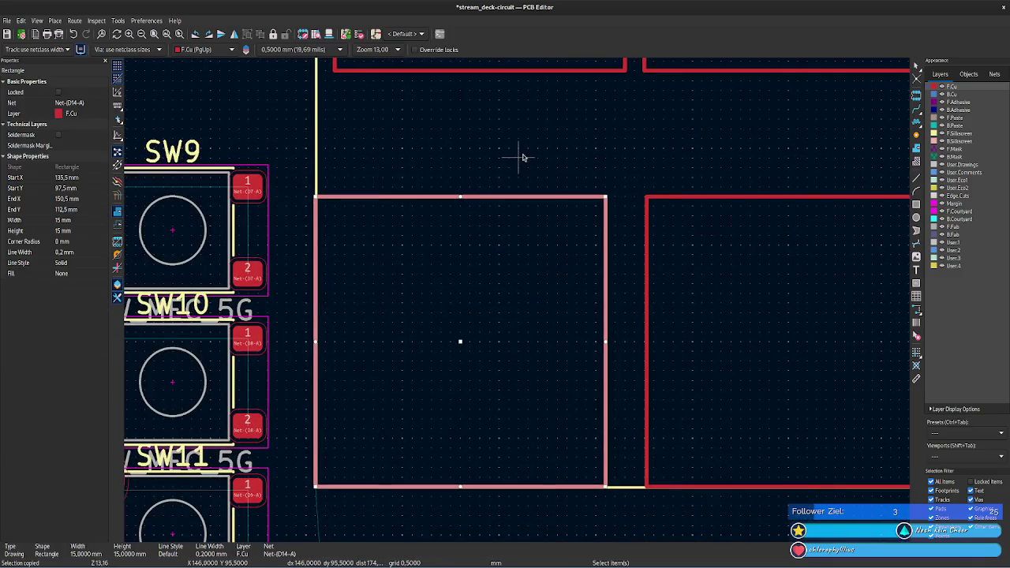
{"action": "left_click", "coordinate": [317, 130]}
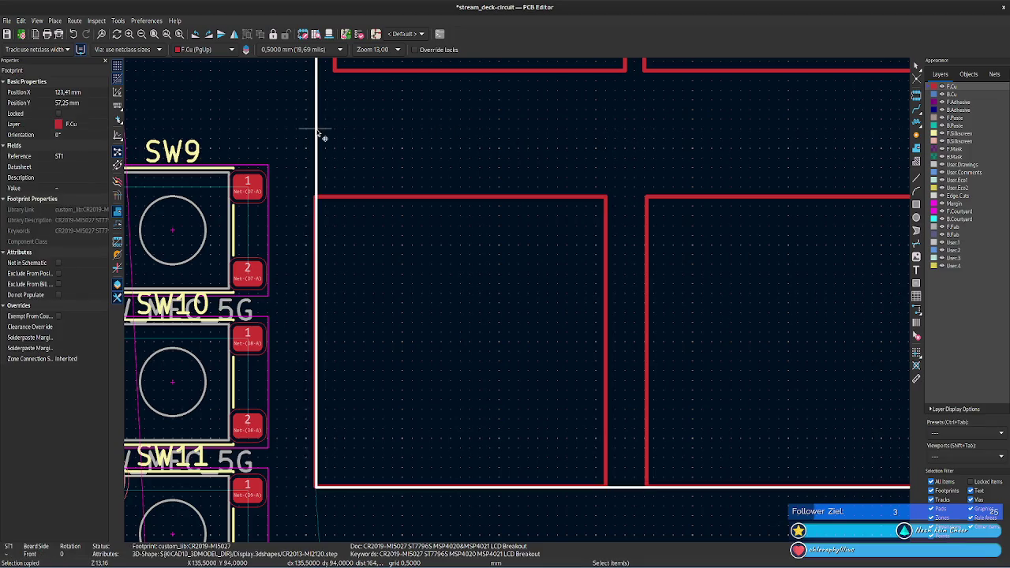
- Review ST1's Footprint Properties without changes, then switch to the Measure Tool
{"action": "double_click", "coordinate": [319, 170]}
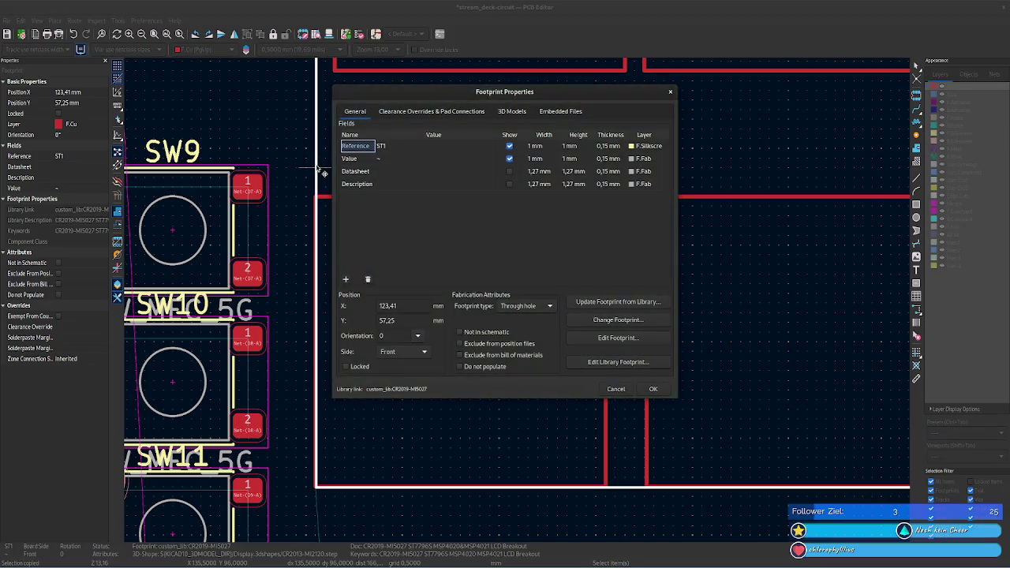
{"action": "left_click", "coordinate": [670, 92]}
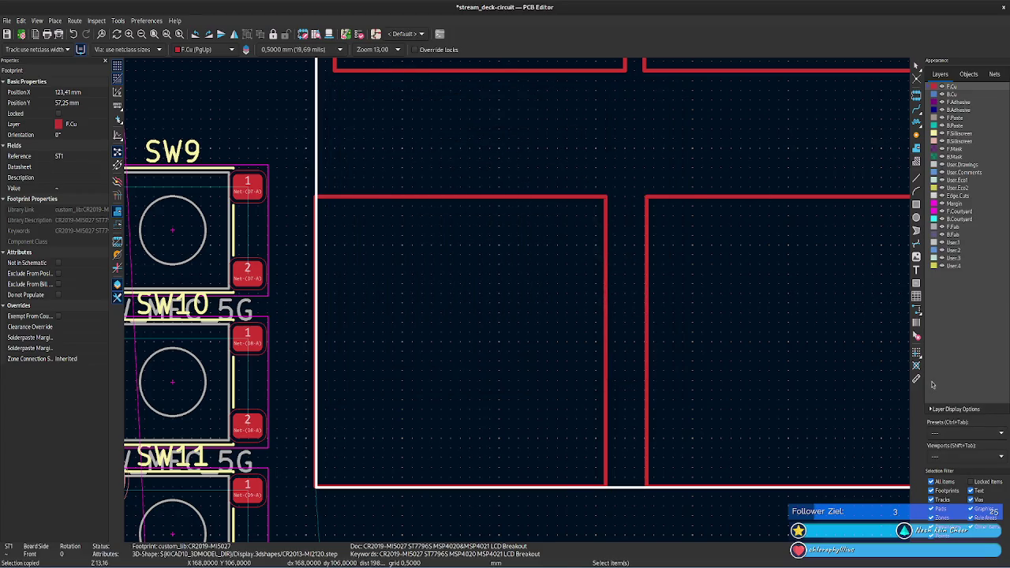
{"action": "left_click", "coordinate": [916, 378]}
{"action": "scroll", "coordinate": [537, 308], "scroll_direction": "down", "scroll_amount": 5}
- Bring ST1 and the key grid into view and try measuring gaps between key rectangles
{"action": "scroll", "coordinate": [542, 318], "scroll_direction": "down", "scroll_amount": 2}
{"action": "scroll", "coordinate": [546, 323], "scroll_direction": "down", "scroll_amount": 2}
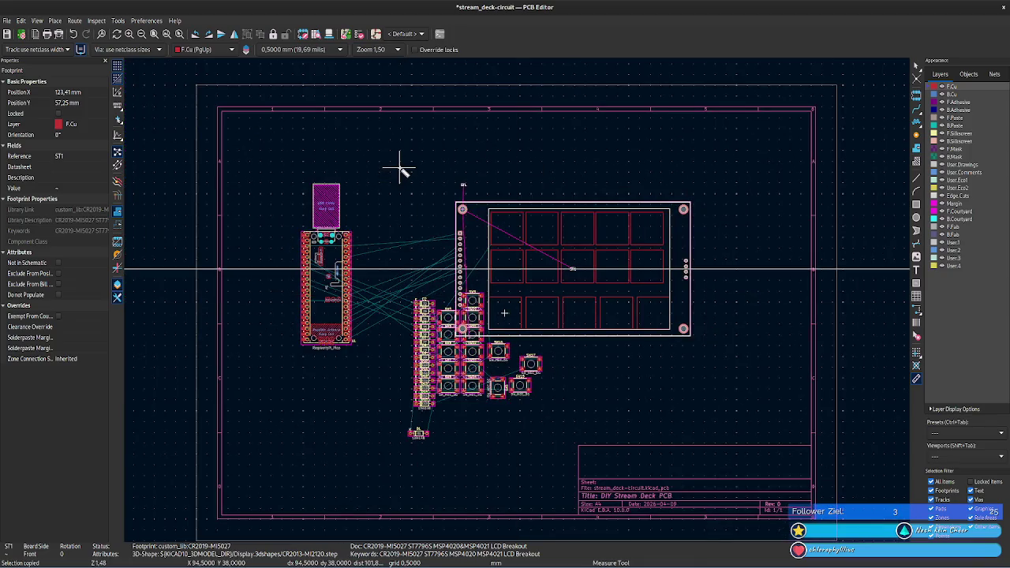
{"action": "scroll", "coordinate": [401, 170], "scroll_direction": "up", "scroll_amount": 1}
{"action": "scroll", "coordinate": [375, 184], "scroll_direction": "up", "scroll_amount": 4}
{"action": "mouse_move", "coordinate": [529, 319]}
{"action": "middle_mouse_down"}
{"action": "mouse_move", "coordinate": [484, 139]}
{"action": "mouse_move", "coordinate": [500, 536]}
{"action": "middle_mouse_up"}
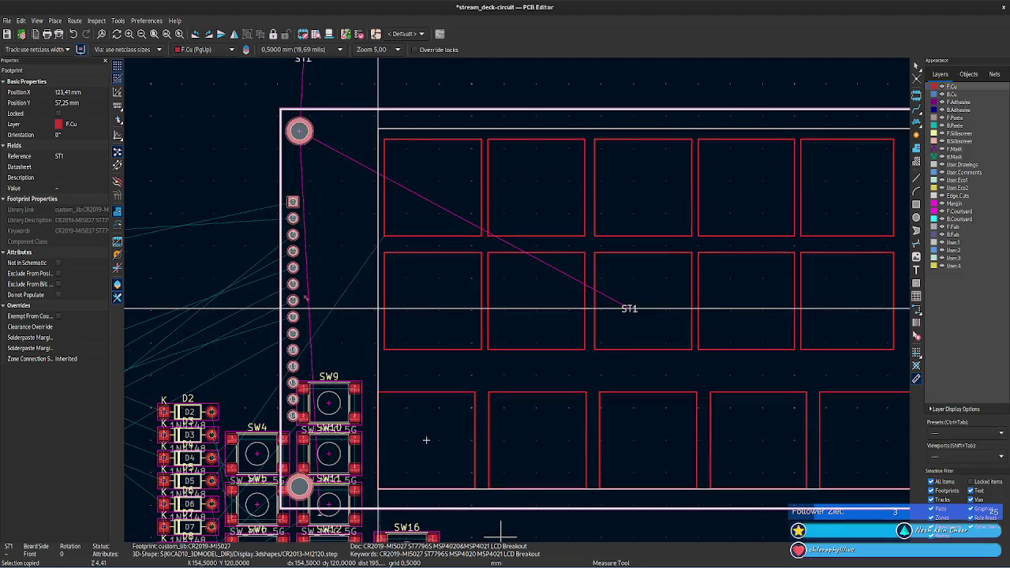
{"action": "scroll", "coordinate": [453, 381], "scroll_direction": "up", "scroll_amount": 2}
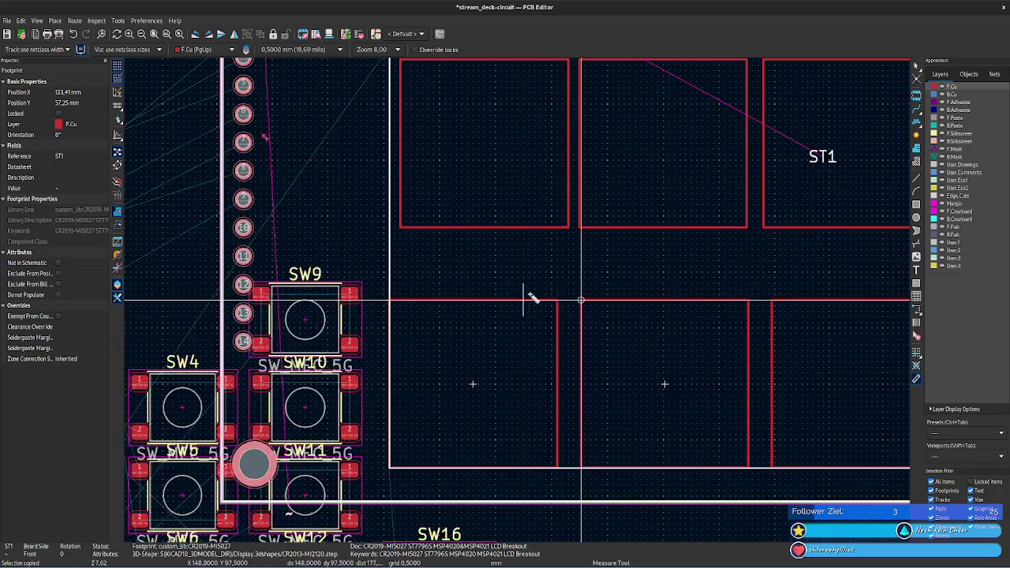
{"action": "left_click", "coordinate": [557, 300]}
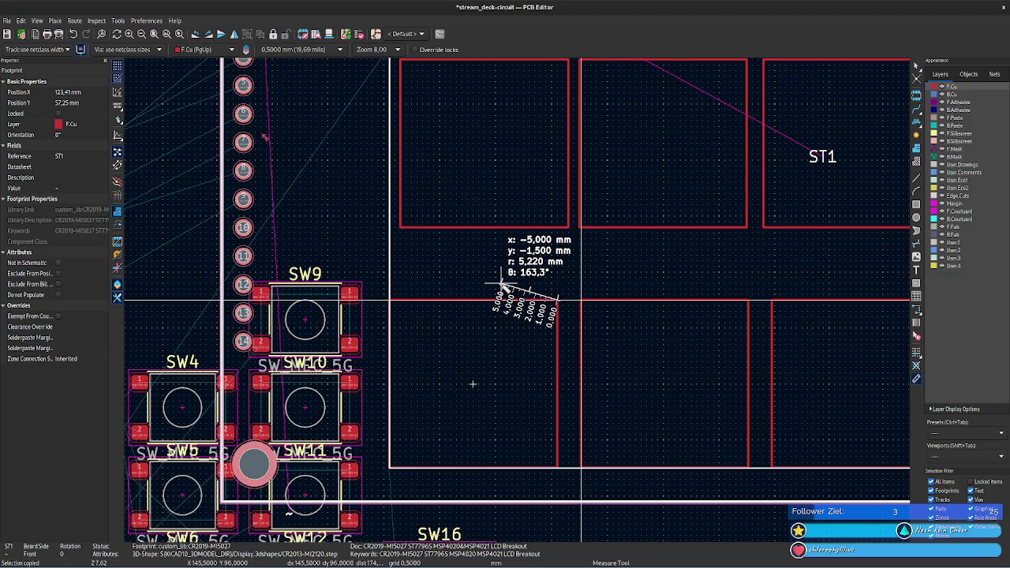
{"action": "key", "text": "Escape"}
{"action": "middle_click_drag", "start_coordinate": [668, 293], "coordinate": [131, 276]}
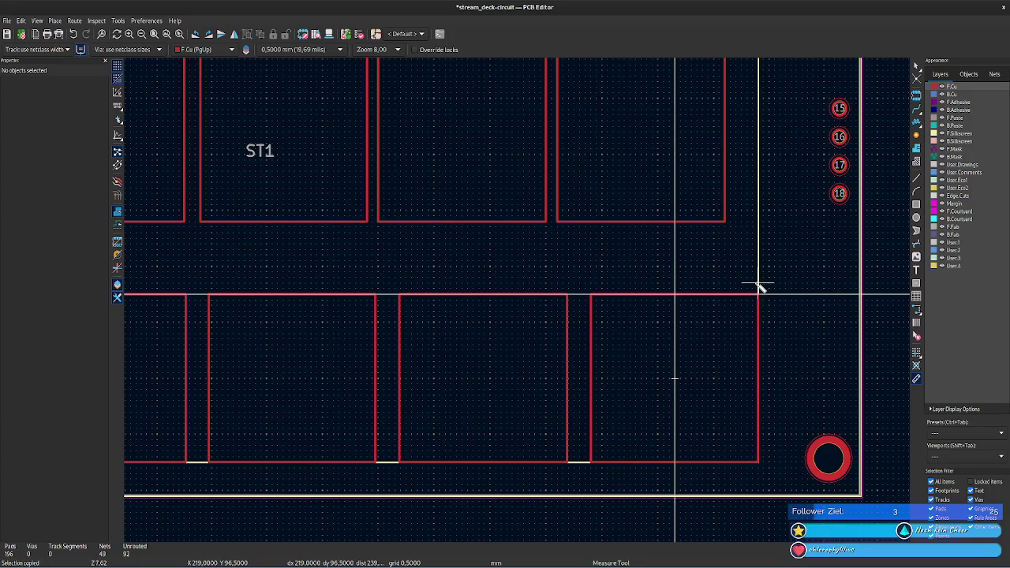
{"action": "left_click", "coordinate": [758, 285]}
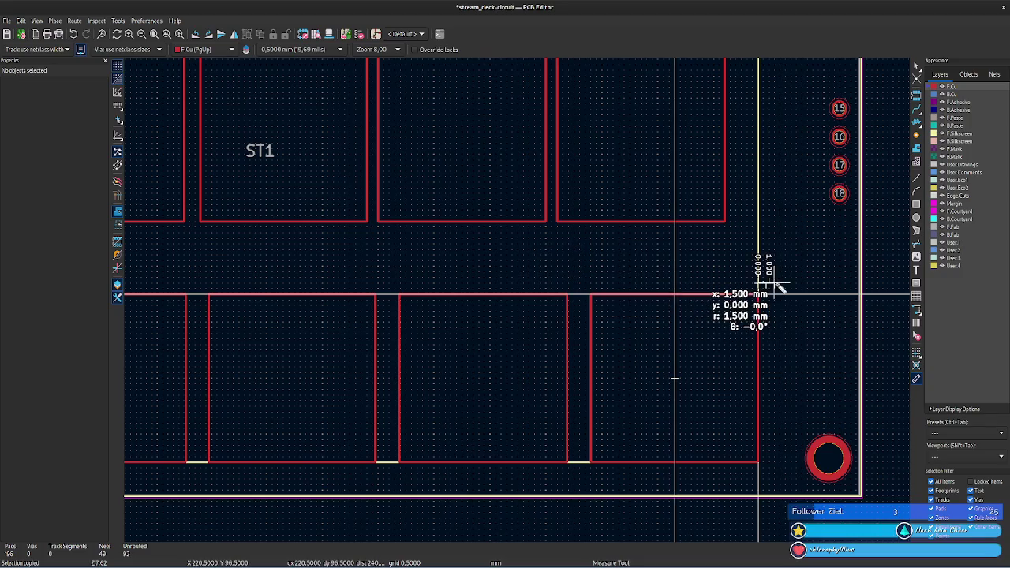
{"action": "right_click", "coordinate": [776, 276]}
{"action": "key", "text": "Escape"}
{"action": "key", "text": "Escape"}
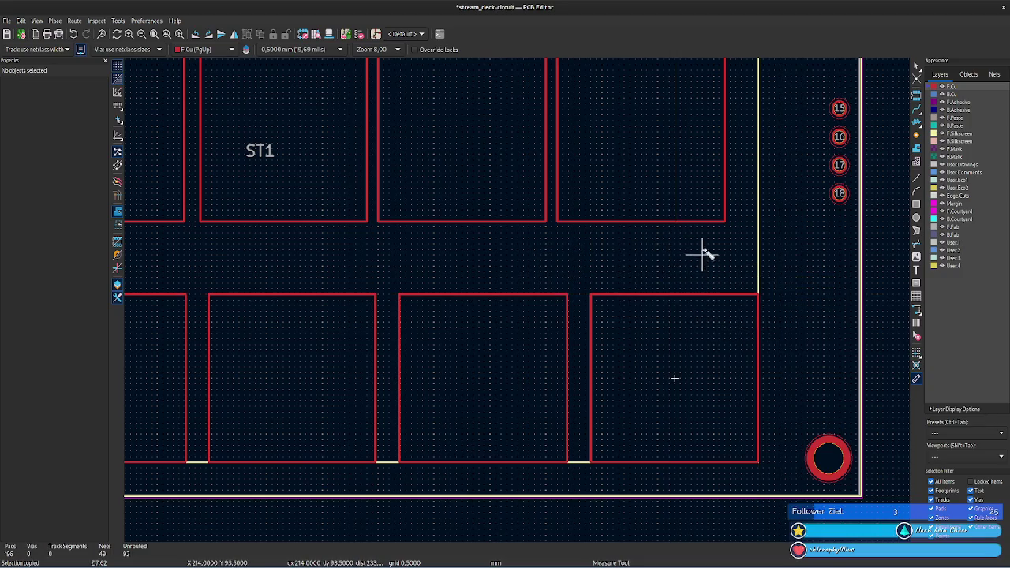
- Zoom in, leave measuring, and read the lower rectangle's Start X of 135,5 mm
{"action": "key", "text": "F1"}
{"action": "scroll", "coordinate": [518, 304], "scroll_direction": "left", "scroll_amount": 3}
{"action": "scroll", "coordinate": [513, 311], "scroll_direction": "left", "scroll_amount": 3}
{"action": "scroll", "coordinate": [509, 319], "scroll_direction": "left", "scroll_amount": 3}
{"action": "scroll", "coordinate": [499, 335], "scroll_direction": "left", "scroll_amount": 3}
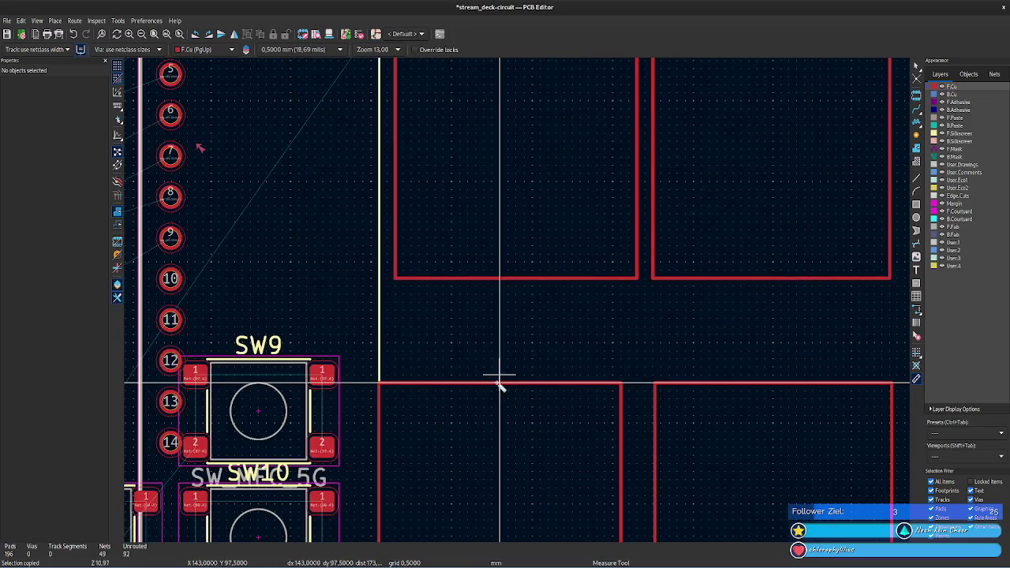
{"action": "key", "text": "Escape"}
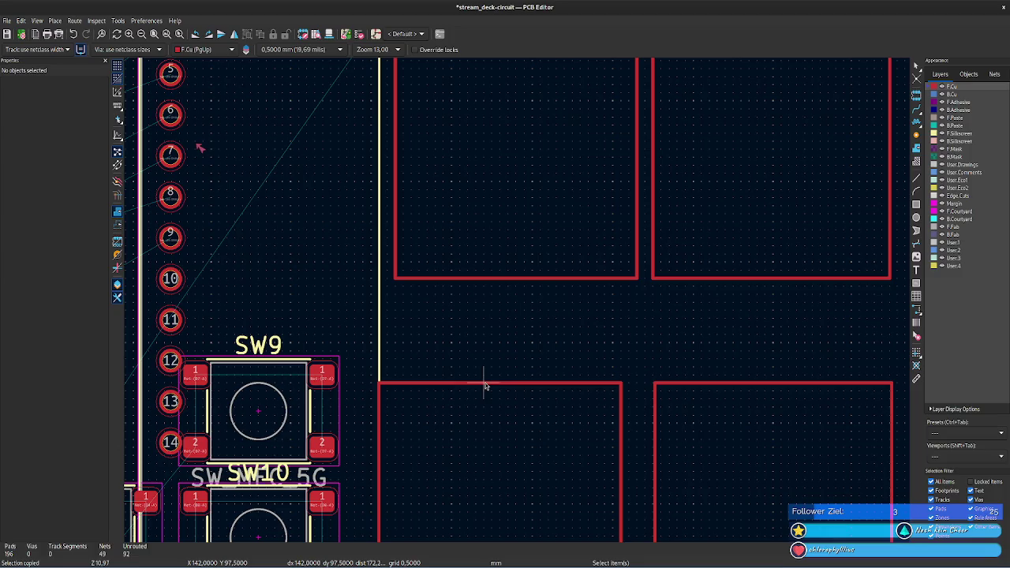
{"action": "left_click", "coordinate": [484, 384]}
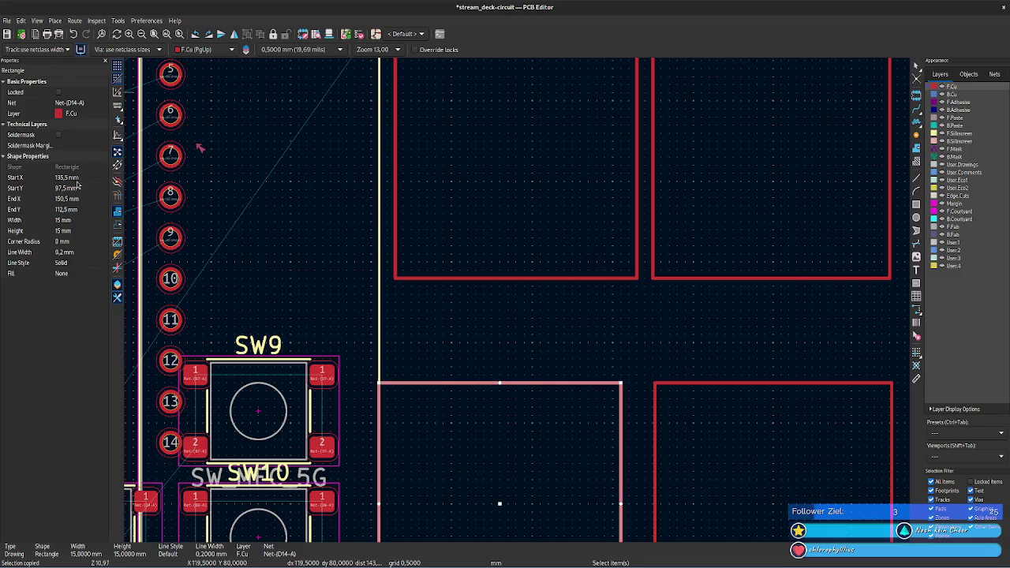
{"action": "left_click", "coordinate": [83, 179]}
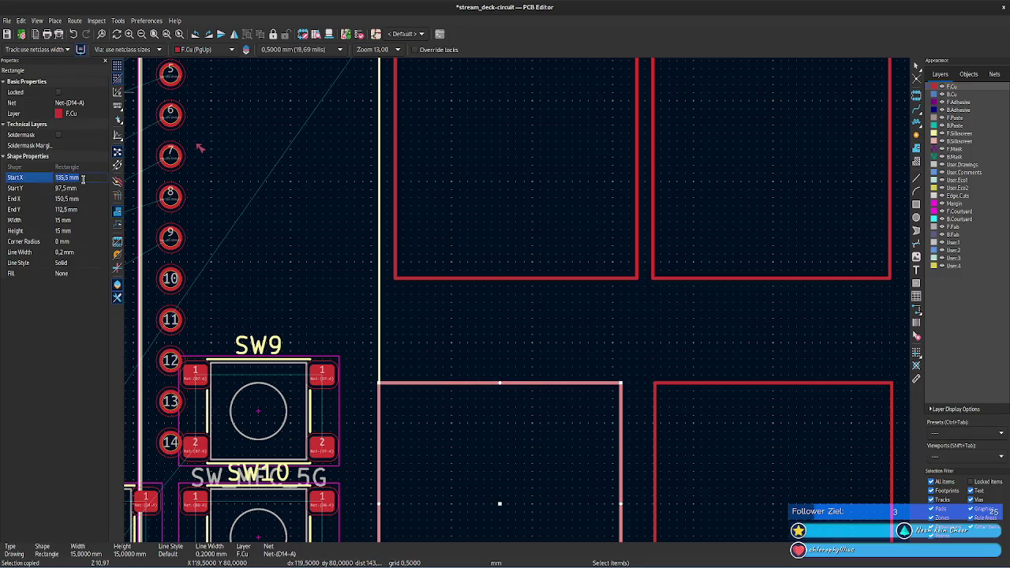
- Give the rectangle above the lower one Start X 135,5 mm and width 15 mm
{"action": "left_click", "coordinate": [411, 279]}
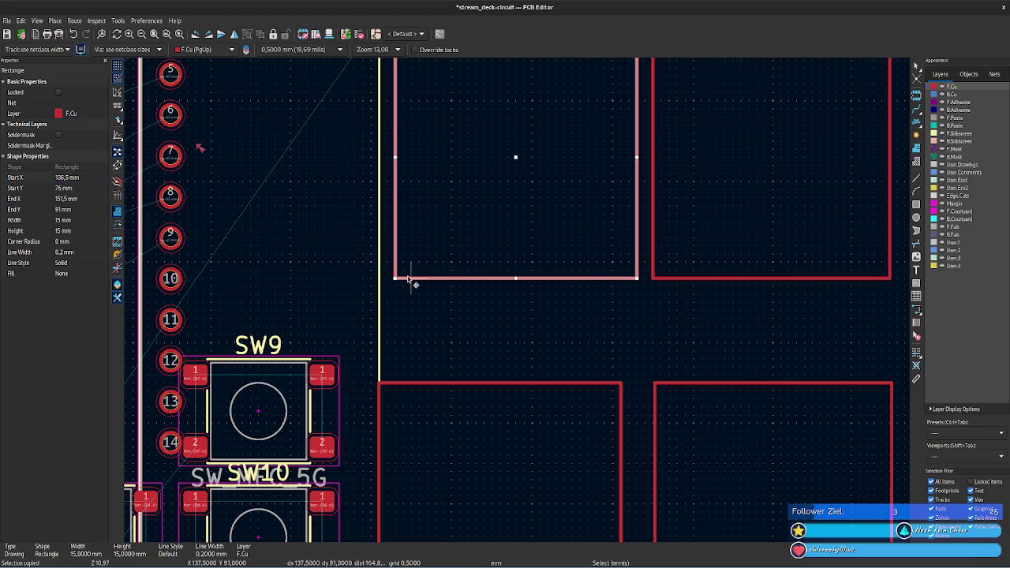
{"action": "left_click", "coordinate": [91, 180]}
{"action": "type", "text": "135,5"}
{"action": "left_click", "coordinate": [90, 223]}
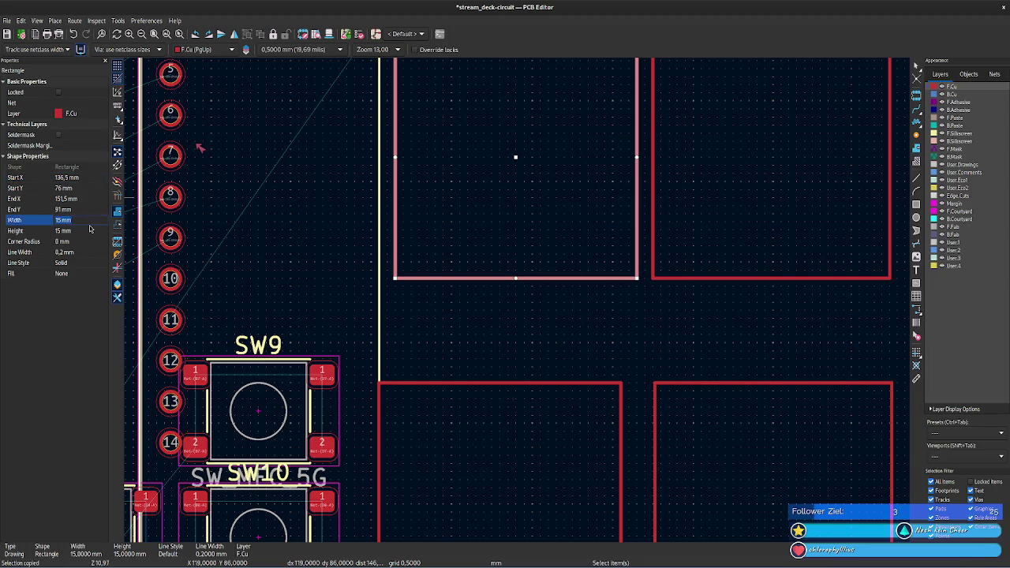
{"action": "left_click", "coordinate": [80, 179]}
{"action": "type", "text": "135,5"}
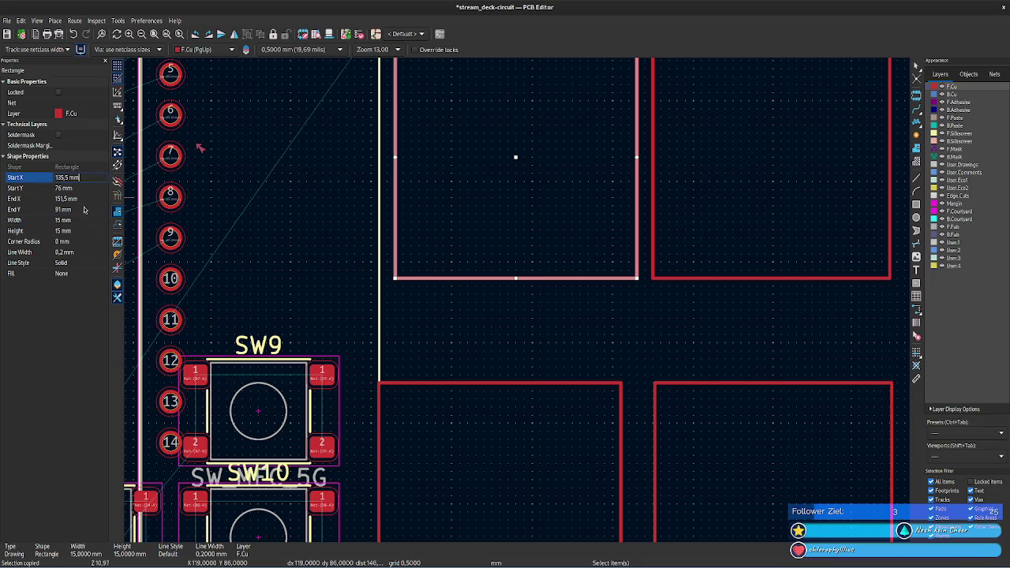
{"action": "left_click", "coordinate": [77, 222]}
{"action": "type", "text": "15"}
{"action": "key", "text": "Return"}
{"action": "left_click", "coordinate": [565, 341]}
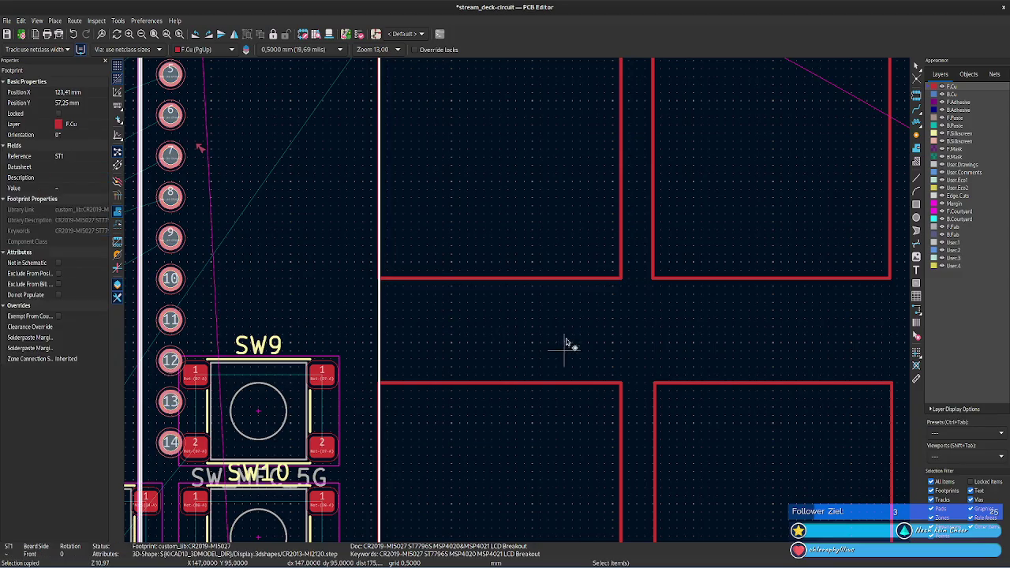
- Give the topmost rectangle in the column Start X 135,5 mm and width 15 mm
{"action": "scroll", "coordinate": [565, 342], "scroll_direction": "up", "scroll_amount": 2}
{"action": "scroll", "coordinate": [580, 435], "scroll_direction": "up", "scroll_amount": 3}
{"action": "left_click", "coordinate": [472, 151]}
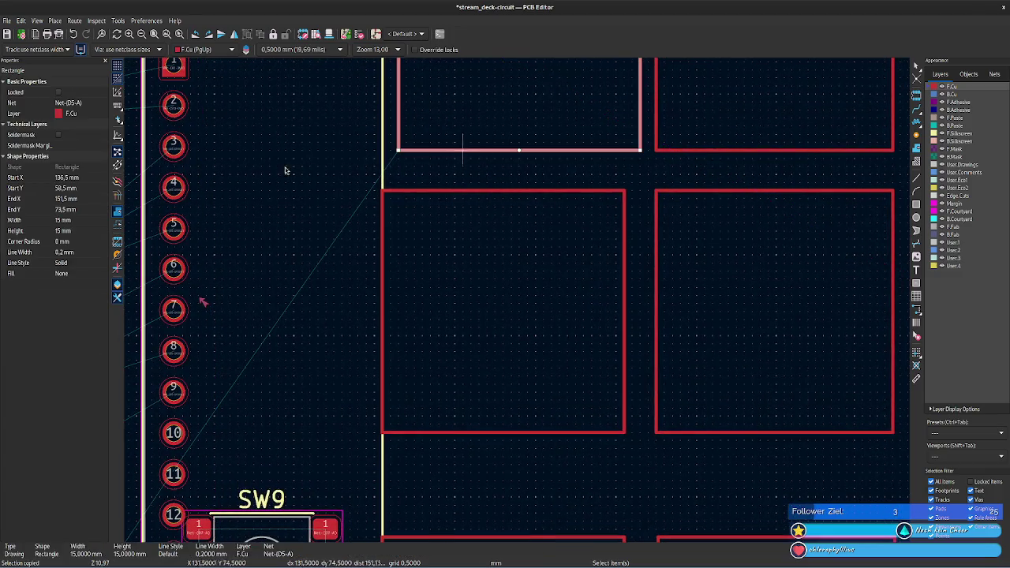
{"action": "left_click", "coordinate": [71, 178]}
{"action": "type", "text": "135,5"}
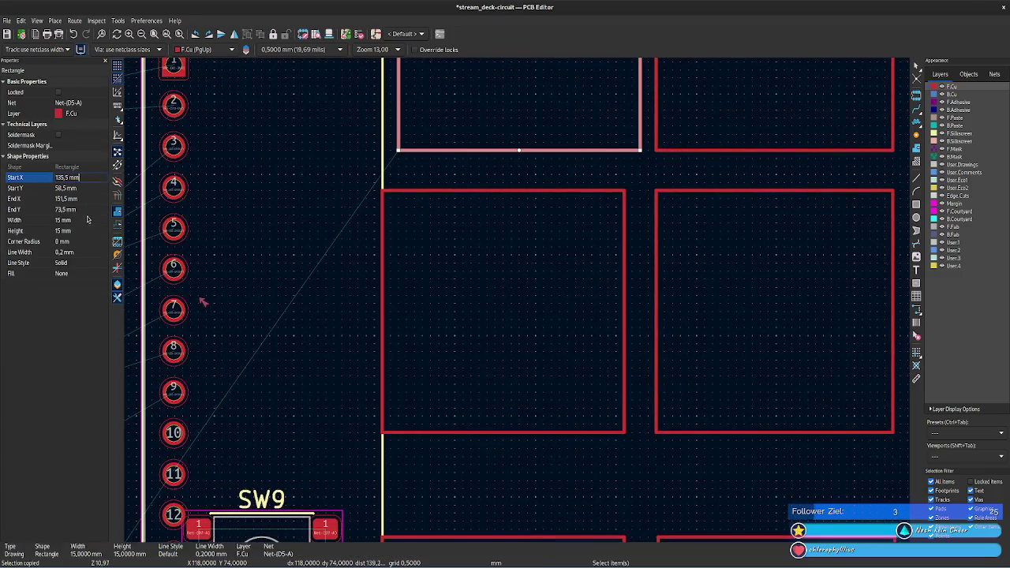
{"action": "left_click", "coordinate": [79, 220]}
{"action": "type", "text": "15"}
{"action": "key", "text": "Return"}
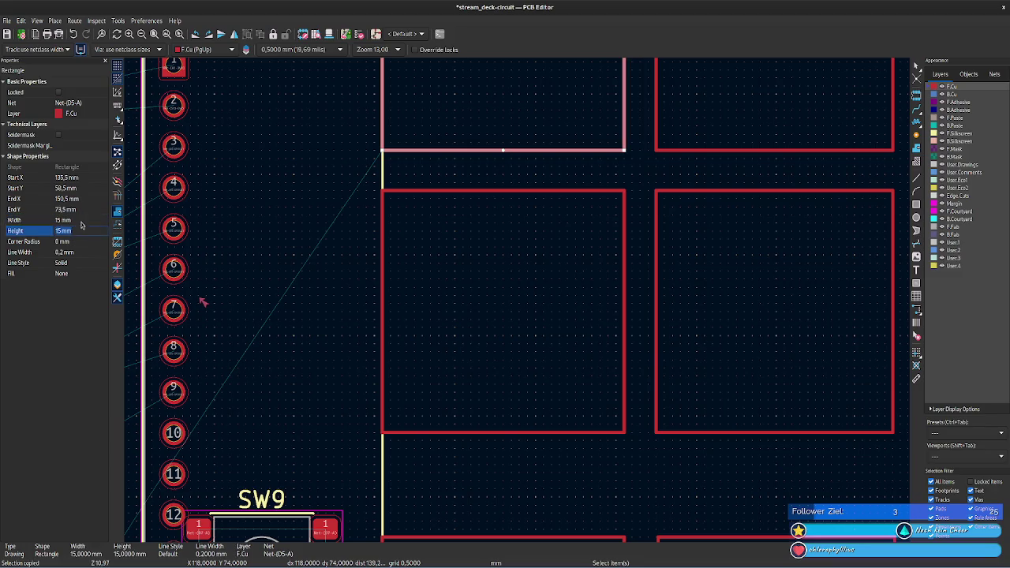
{"action": "left_click", "coordinate": [537, 486]}
- Check the lower-left rectangle's Start Y value and select the upper-left rectangle
{"action": "right_click", "coordinate": [494, 481]}
{"action": "left_click", "coordinate": [591, 503]}
{"action": "mouse_move", "coordinate": [591, 503]}
{"action": "middle_mouse_down"}
{"action": "mouse_move", "coordinate": [588, 454]}
{"action": "mouse_move", "coordinate": [487, 407]}
{"action": "middle_mouse_up"}
{"action": "left_click", "coordinate": [406, 430]}
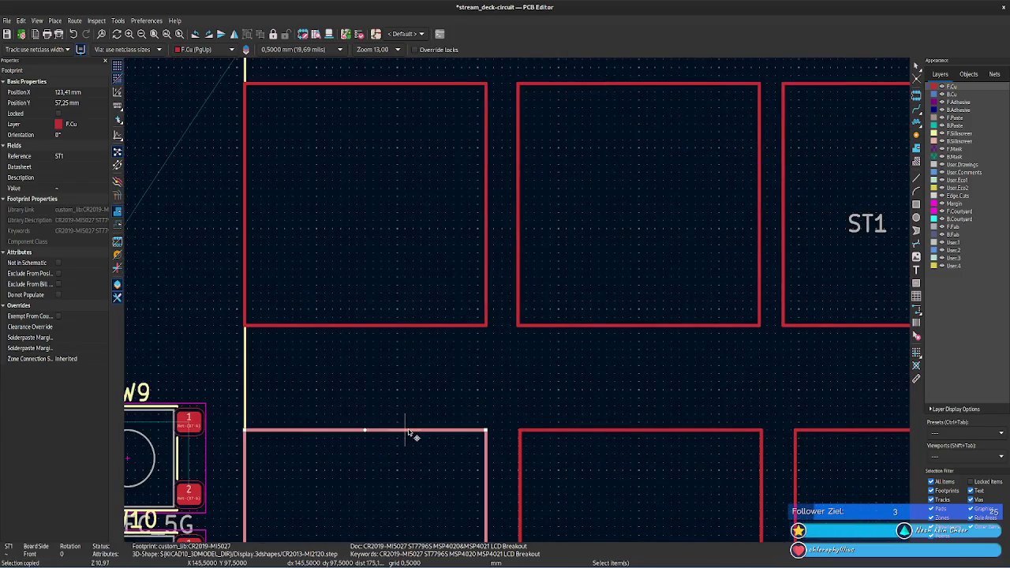
{"action": "left_click", "coordinate": [83, 191]}
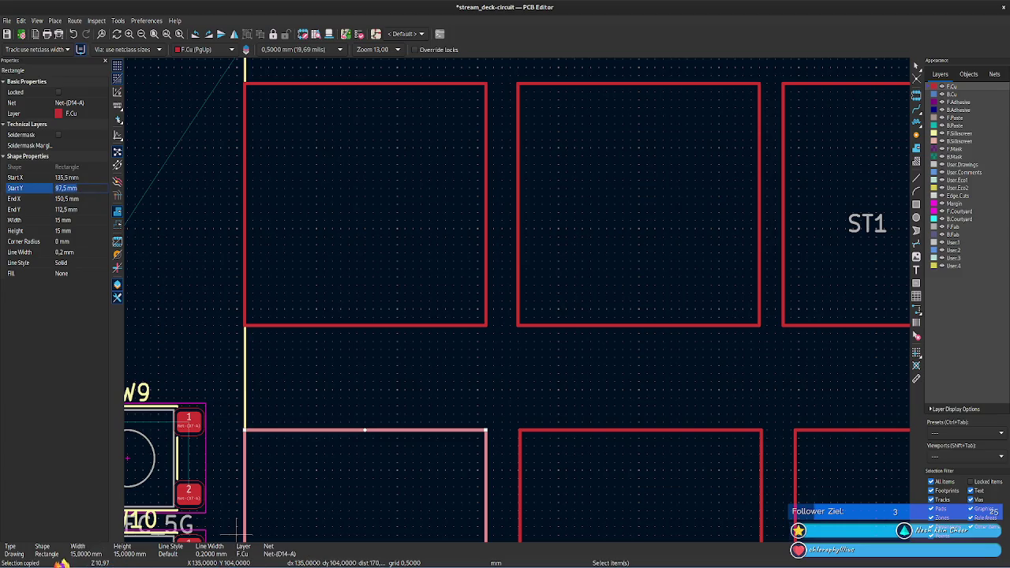
{"action": "left_click", "coordinate": [315, 325]}
{"action": "key", "text": "super"}
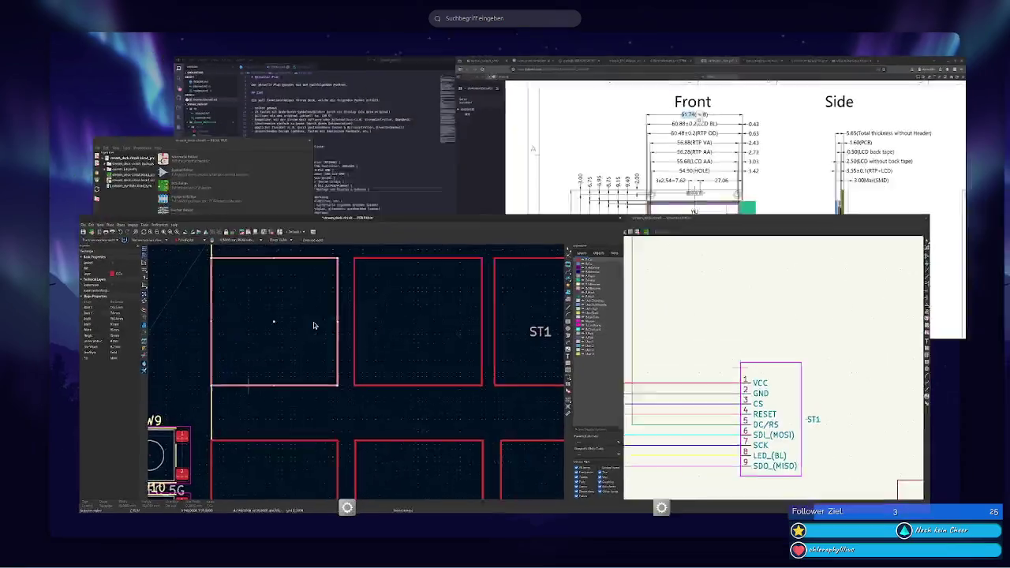
- In Calculator, compute 61,72 − 3×15 = 16,72 and halve it to an 8,36 gap
{"action": "type", "text": "rech"}
{"action": "key", "text": "Return"}
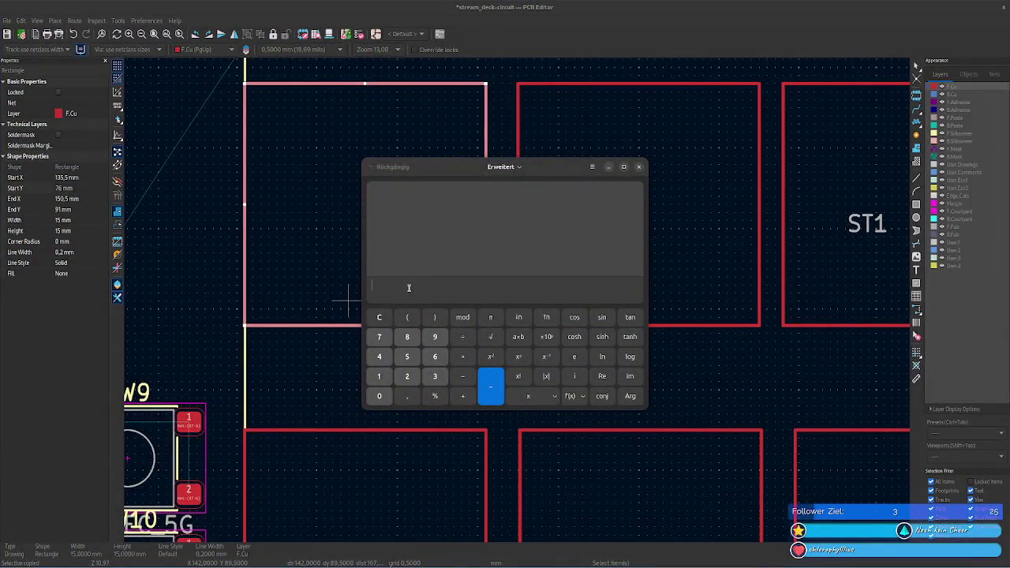
{"action": "type", "text": "61"}
{"action": "type", "text": "72"}
{"action": "type", "text": "-*115"}
{"action": "key", "text": "BackSpace"}
{"action": "key", "text": "BackSpace"}
{"action": "type", "text": "5"}
{"action": "key", "text": "Return"}
{"action": "type", "text": "/2"}
{"action": "key", "text": "Return"}
- Compute the new bottom edge 97,5 − 8,36 = 89,14, then return to KiCad
{"action": "key", "text": "ctrl+a"}
{"action": "key", "text": "Home"}
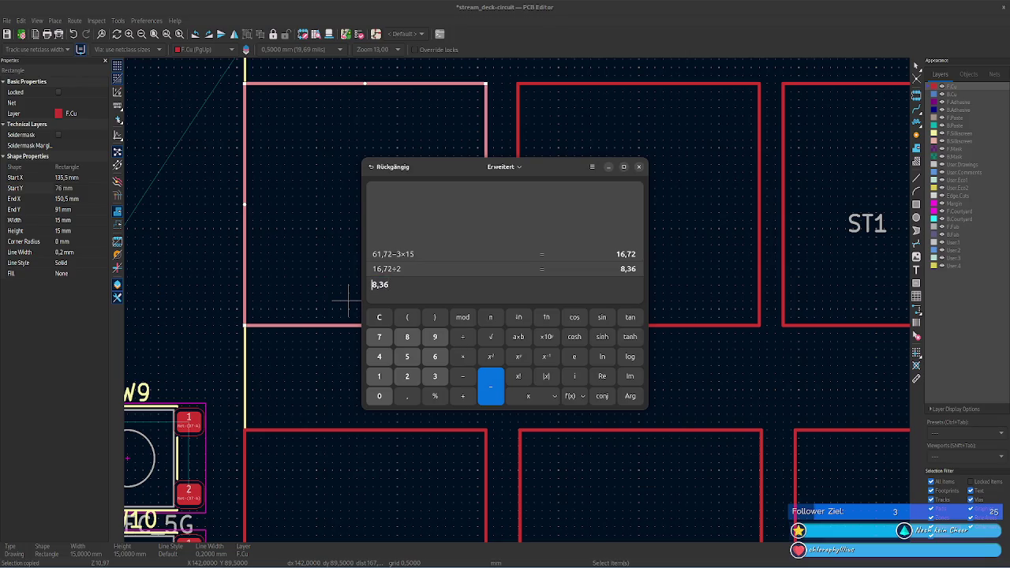
{"action": "type", "text": "-"}
{"action": "type", "text": "97,5 mm"}
{"action": "key", "text": "BackSpace"}
{"action": "key", "text": "BackSpace"}
{"action": "key", "text": "BackSpace"}
{"action": "key", "text": "Return"}
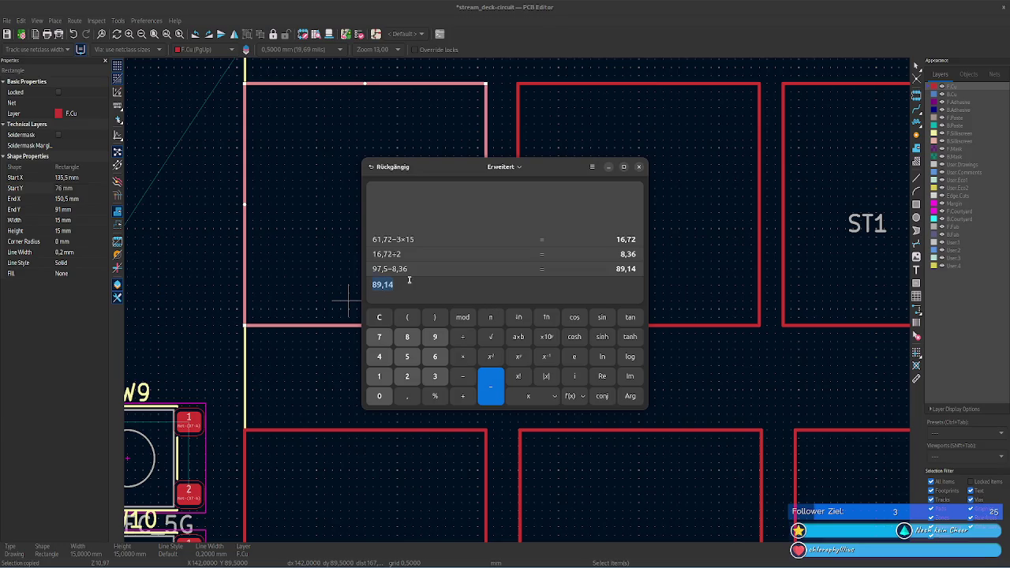
{"action": "left_click", "coordinate": [265, 328]}
{"action": "left_click", "coordinate": [267, 330]}
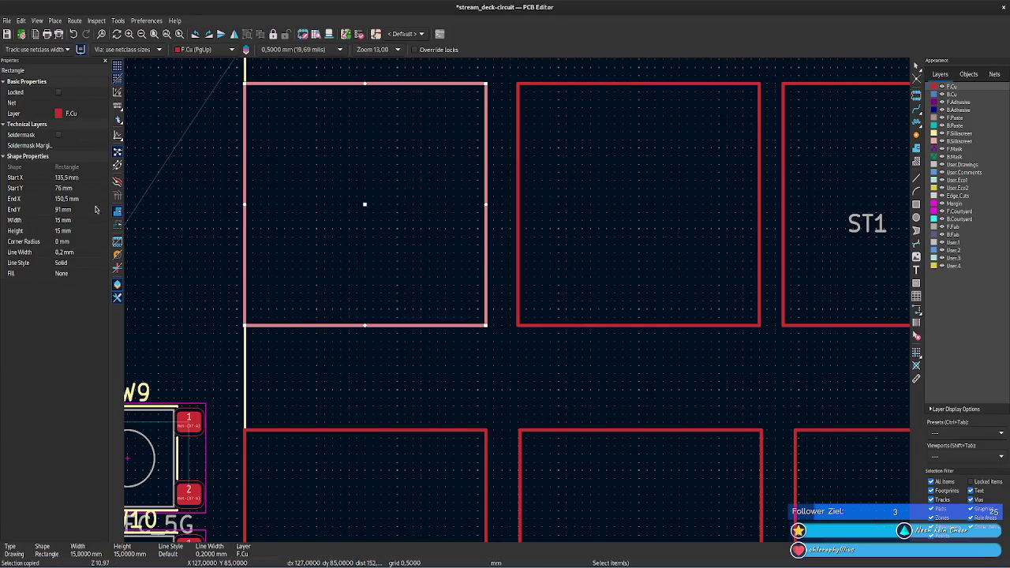
- Set the upper-left rectangle's End Y to 89,14 mm and adjust its height
{"action": "left_click", "coordinate": [80, 211]}
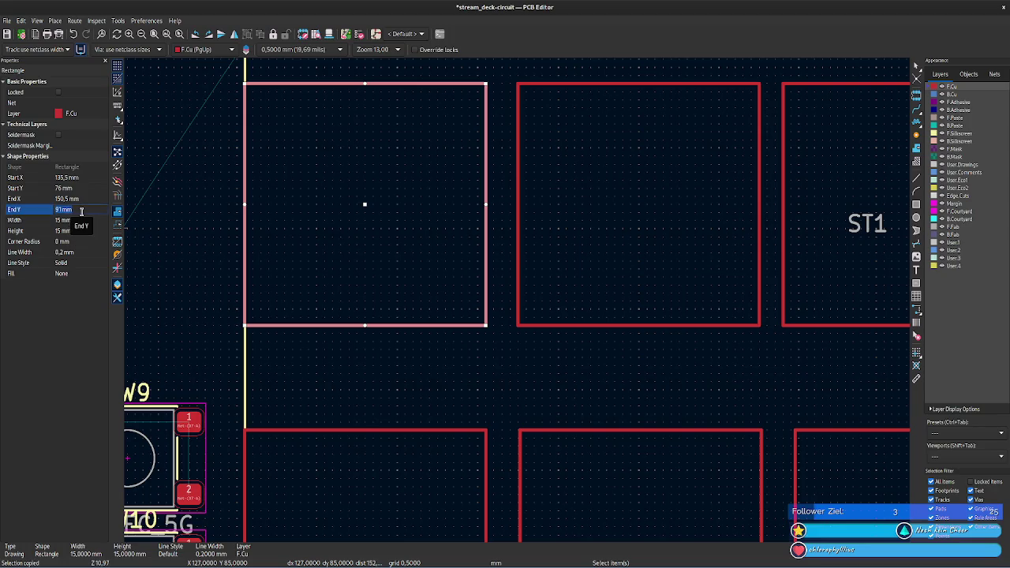
{"action": "type", "text": "89,14"}
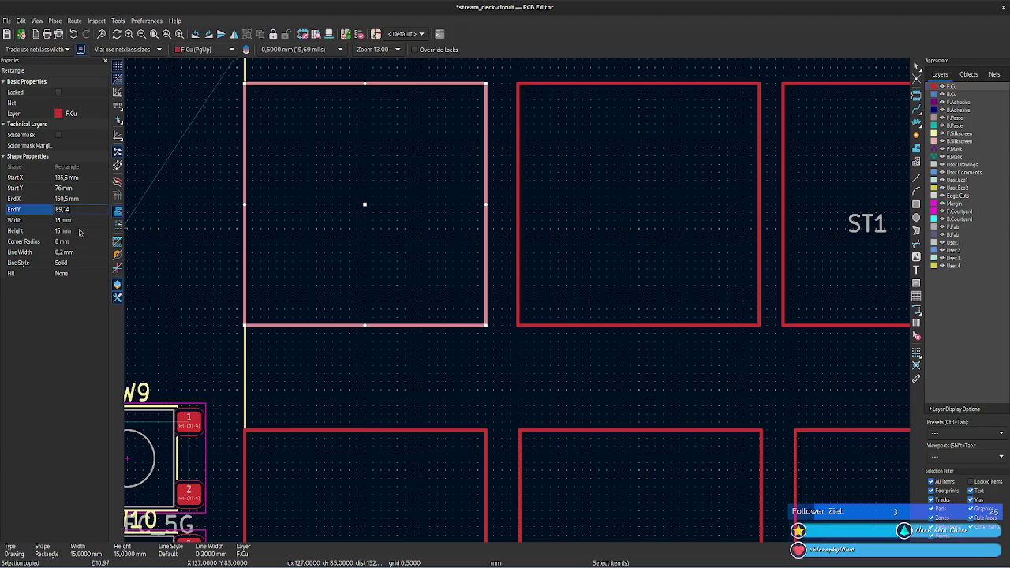
{"action": "left_click", "coordinate": [78, 231]}
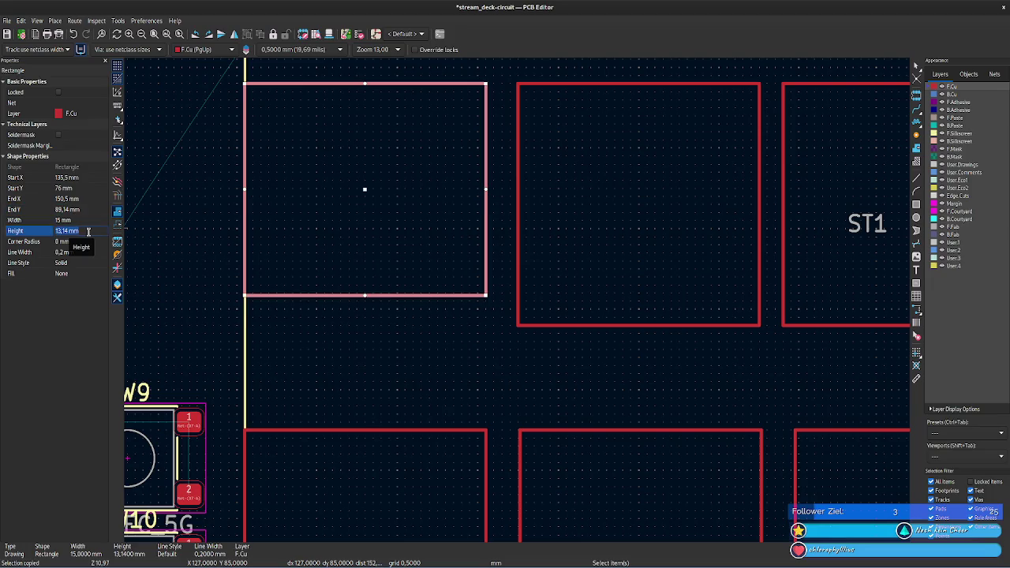
{"action": "type", "text": "15"}
{"action": "key", "text": "Return"}
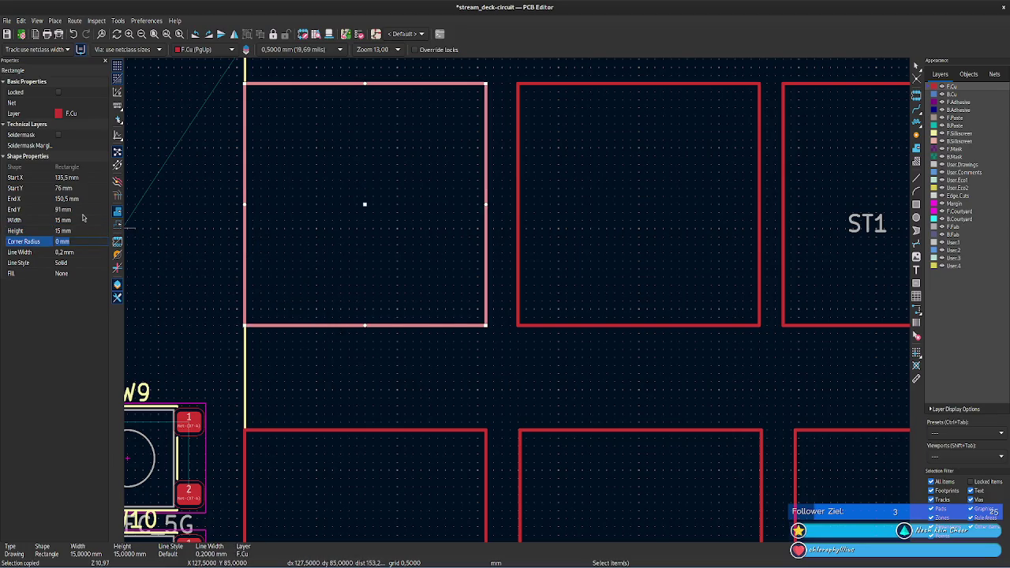
- In Calculator, compute 89,14 − 15 = 74,14 and select the result
{"action": "key", "text": "alt+Tab"}
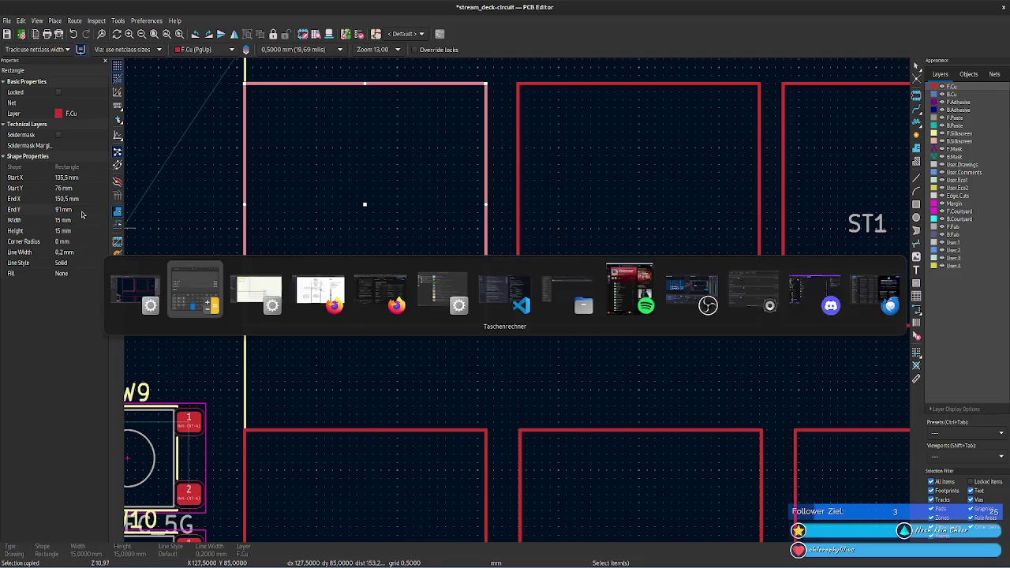
{"action": "left_click", "coordinate": [412, 286]}
{"action": "type", "text": "-15"}
{"action": "key", "text": "Return"}
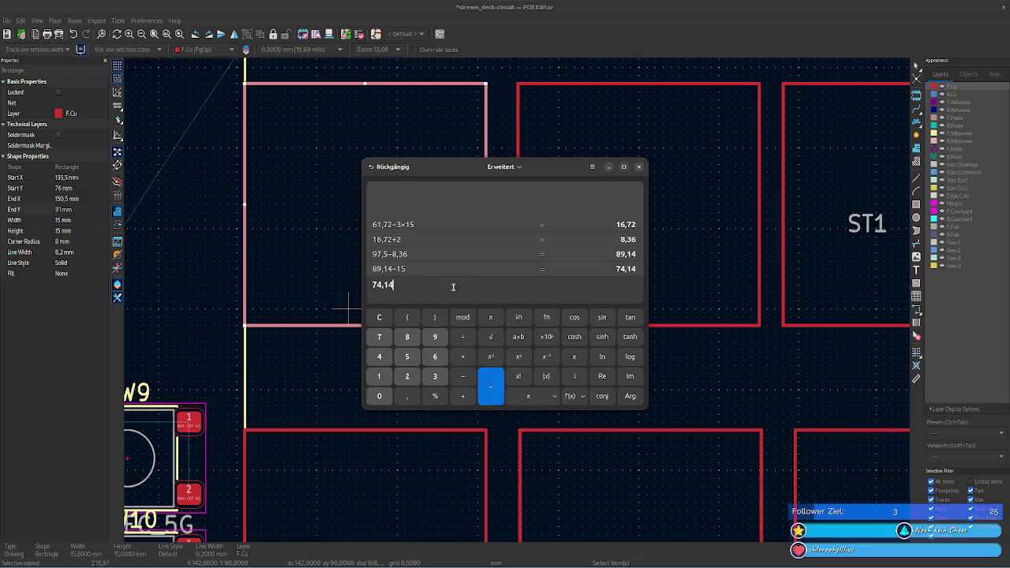
{"action": "key", "text": "ctrl+a"}
{"action": "key", "text": "ctrl+c"}
- Set the upper-left rectangle's Start Y to 74,14 mm and height to 15 mm
{"action": "left_click", "coordinate": [80, 188]}
{"action": "key", "text": "ctrl+v"}
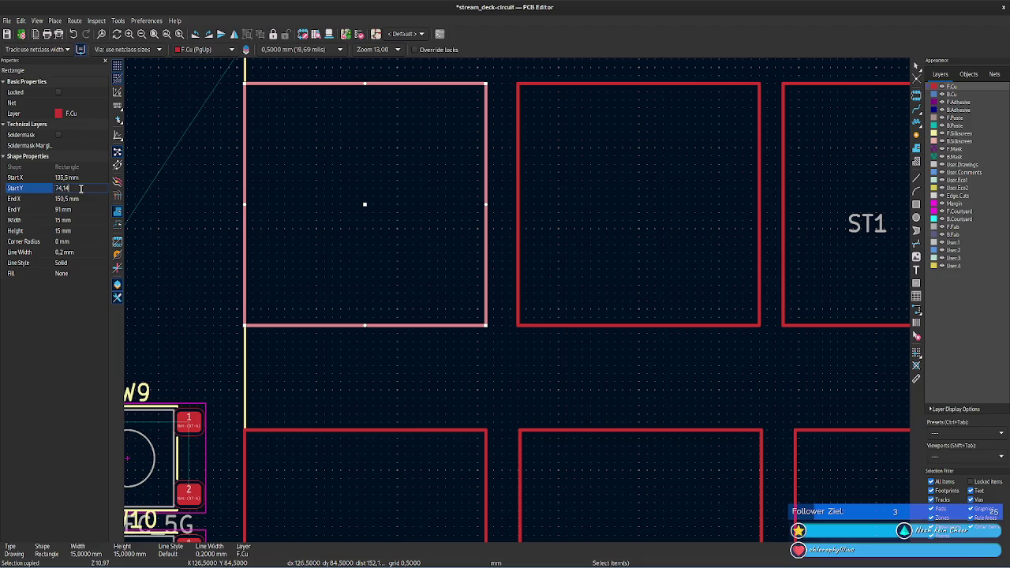
{"action": "key", "text": "Return"}
{"action": "left_click", "coordinate": [82, 231]}
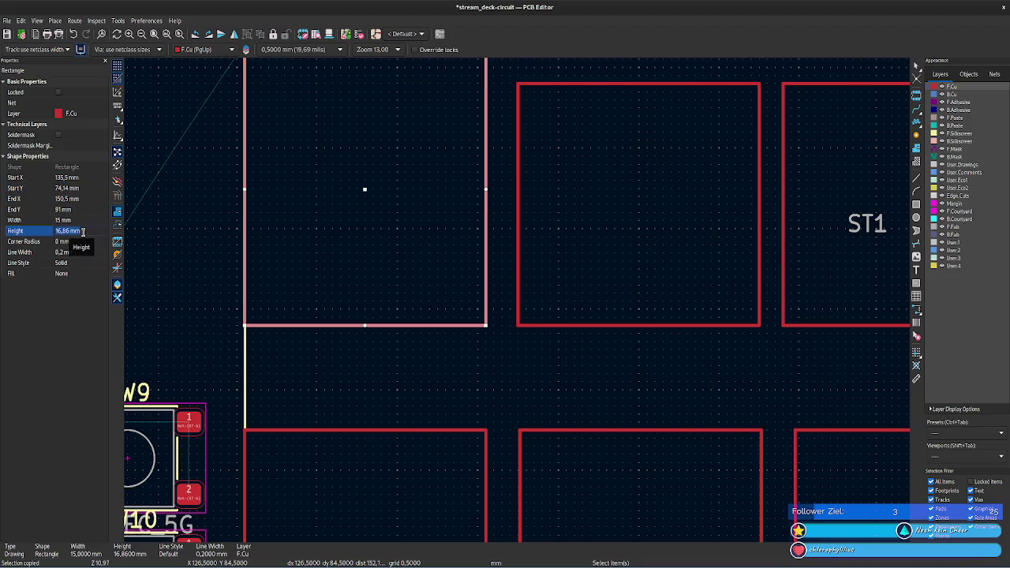
{"action": "type", "text": "15"}
{"action": "key", "text": "Tab"}
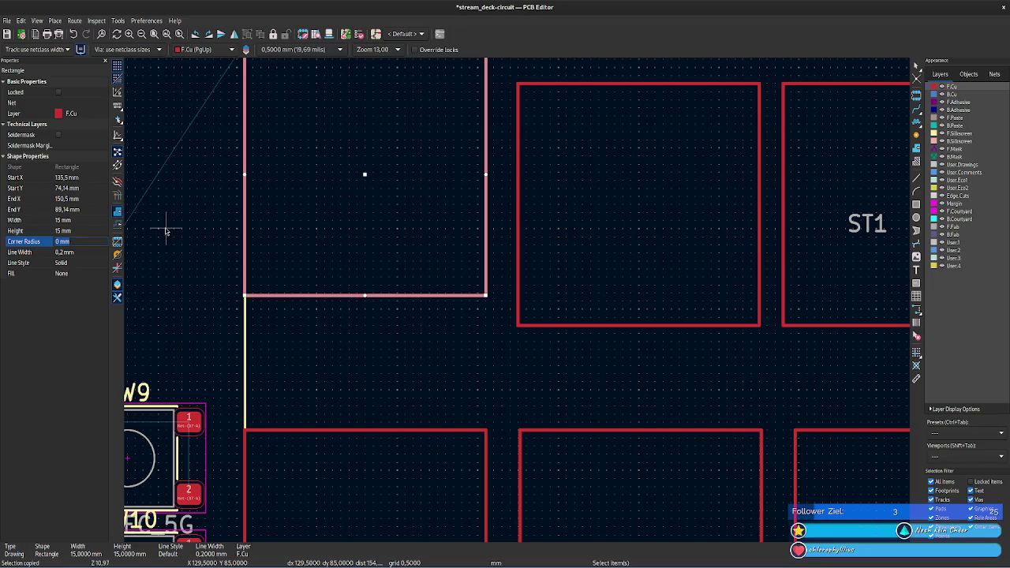
{"action": "scroll", "coordinate": [202, 224], "scroll_direction": "up", "scroll_amount": 3}
{"action": "scroll", "coordinate": [192, 275], "scroll_direction": "up", "scroll_amount": 3}
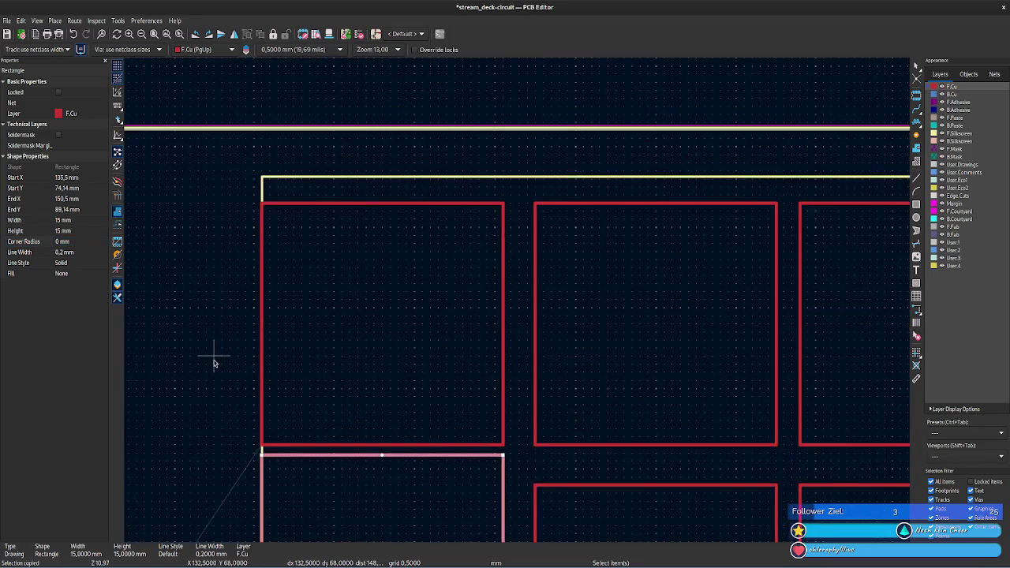
- Compute 74,14 − 15 − 8,36 = 50,78, copy it, and select the top-left rectangle
{"action": "key", "text": "alt+Tab"}
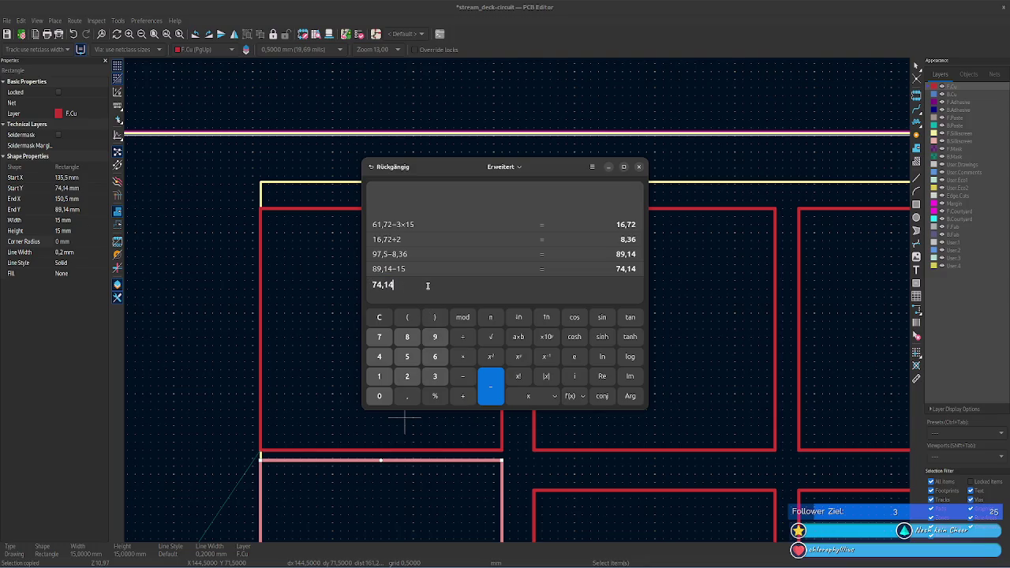
{"action": "type", "text": "15"}
{"action": "type", "text": "6"}
{"action": "key", "text": "Return"}
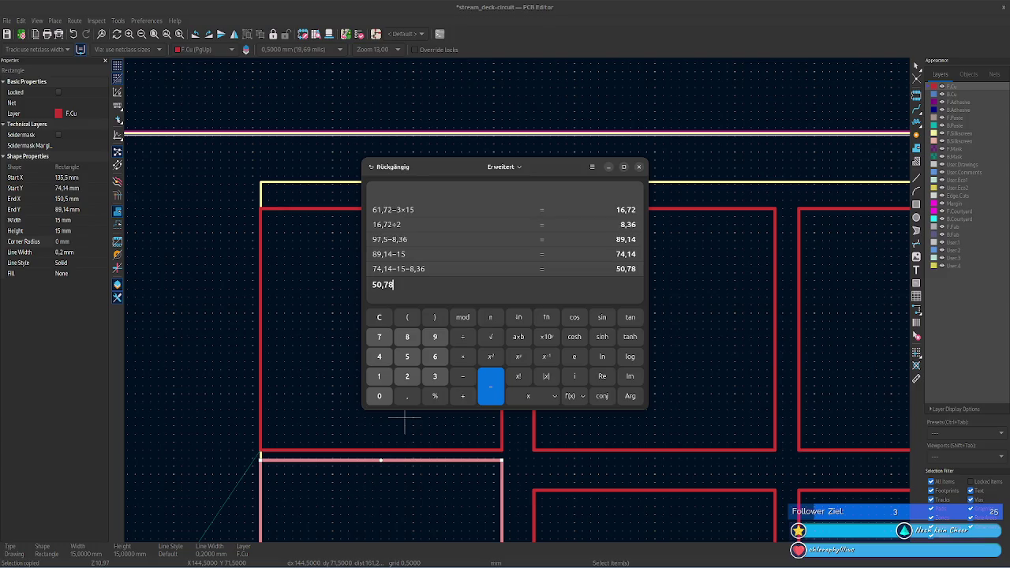
{"action": "key", "text": "ctrl+a"}
{"action": "key", "text": "ctrl+c"}
{"action": "left_click", "coordinate": [292, 210]}
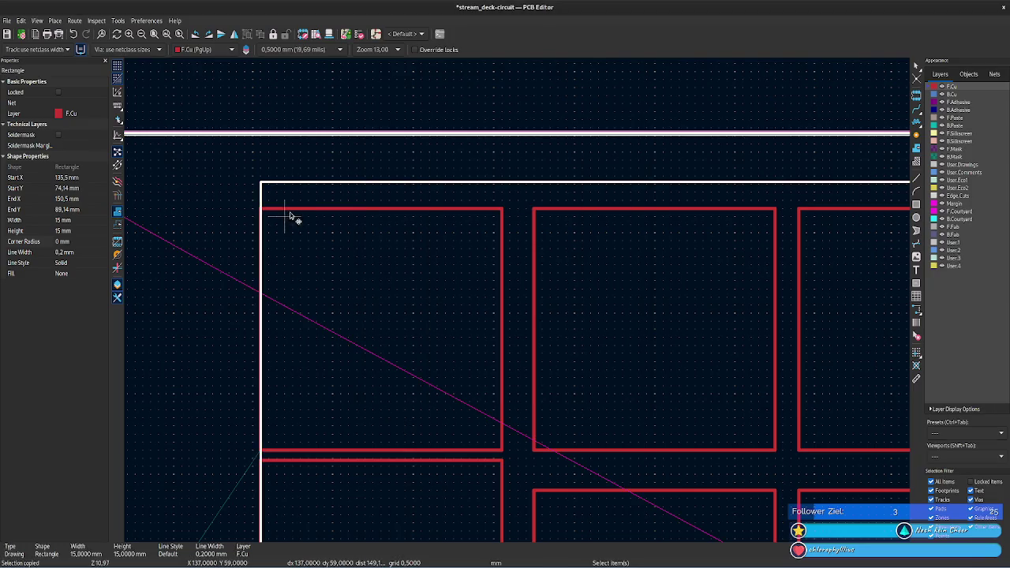
- Set the top-left rectangle's Start Y to 50,78 mm
{"action": "left_click", "coordinate": [83, 190]}
{"action": "key", "text": "ctrl+v"}
{"action": "key", "text": "Tab"}
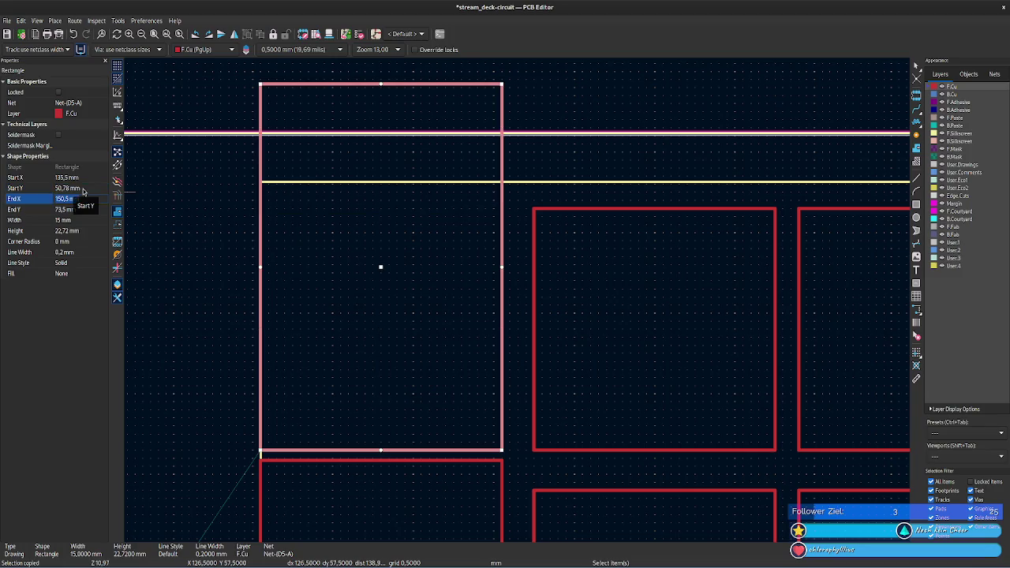
{"action": "scroll", "coordinate": [203, 255], "scroll_direction": "down", "scroll_amount": 3}
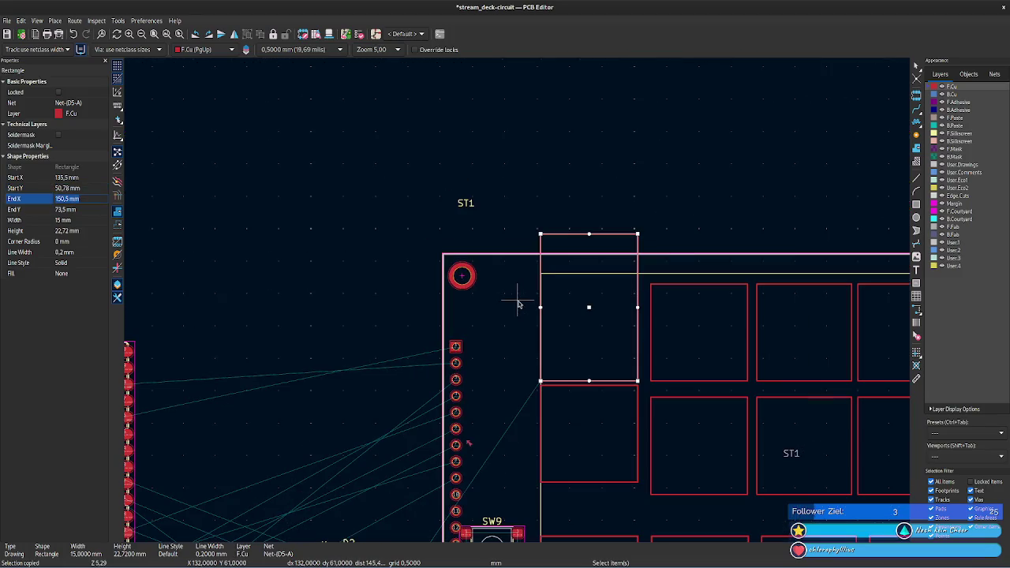
{"action": "scroll", "coordinate": [550, 349], "scroll_direction": "up", "scroll_amount": 1}
{"action": "scroll", "coordinate": [484, 287], "scroll_direction": "up", "scroll_amount": 1}
{"action": "scroll", "coordinate": [519, 304], "scroll_direction": "up", "scroll_amount": 2}
{"action": "scroll", "coordinate": [518, 304], "scroll_direction": "down", "scroll_amount": 2}
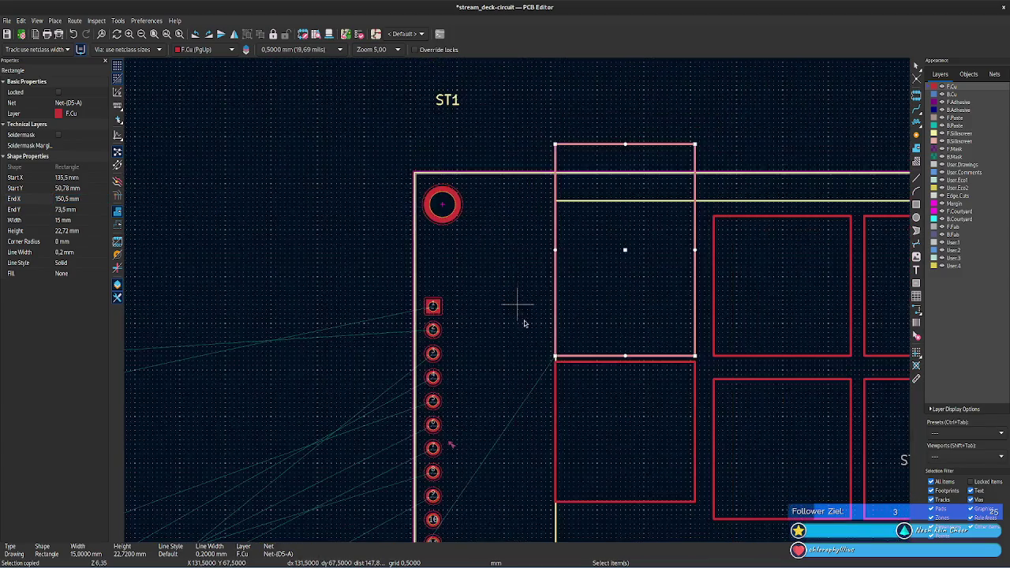
- Measure the key grid area's full vertical height of 55,68 mm
{"action": "middle_click_drag", "start_coordinate": [427, 303], "coordinate": [198, 271]}
{"action": "mouse_move", "coordinate": [794, 485]}
{"action": "middle_mouse_down"}
{"action": "mouse_move", "coordinate": [744, 410]}
{"action": "mouse_move", "coordinate": [692, 366]}
{"action": "mouse_move", "coordinate": [519, 298]}
{"action": "mouse_move", "coordinate": [469, 362]}
{"action": "middle_mouse_up"}
{"action": "scroll", "coordinate": [518, 297], "scroll_direction": "down", "scroll_amount": 1}
{"action": "key", "text": "ctrl+shift+m"}
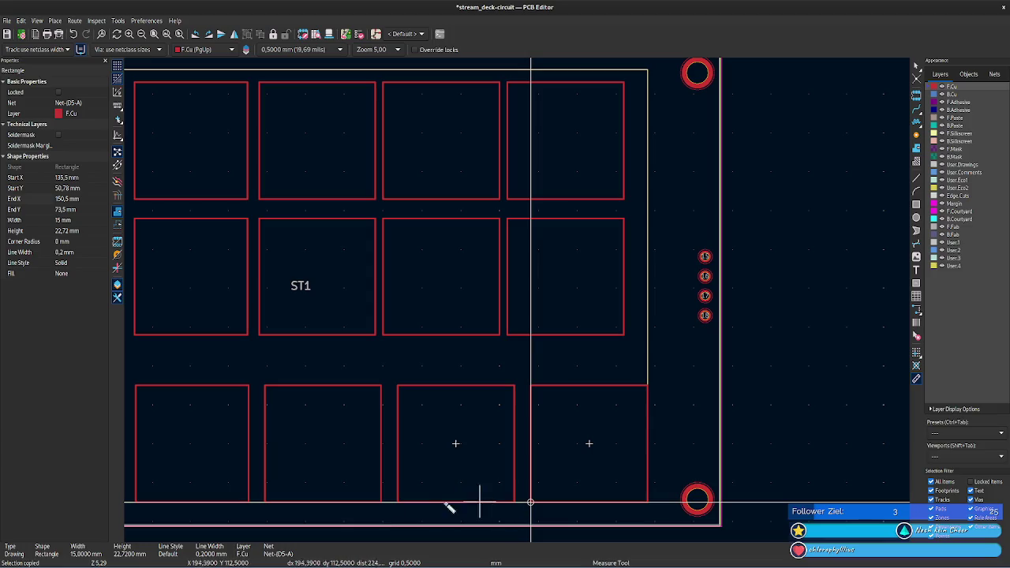
{"action": "left_click", "coordinate": [648, 501]}
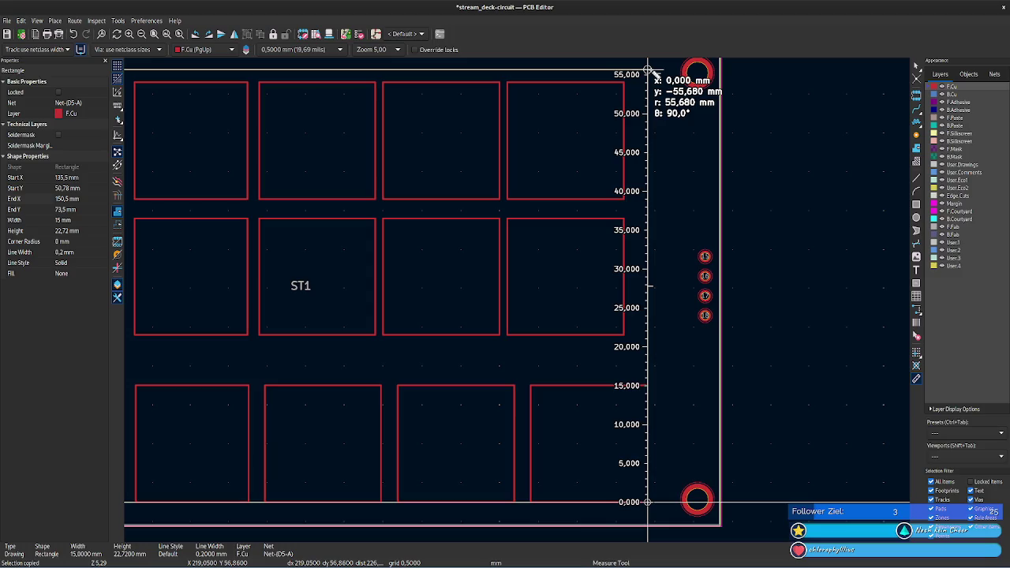
{"action": "key", "text": "Escape"}
{"action": "key", "text": "alt+Tab"}
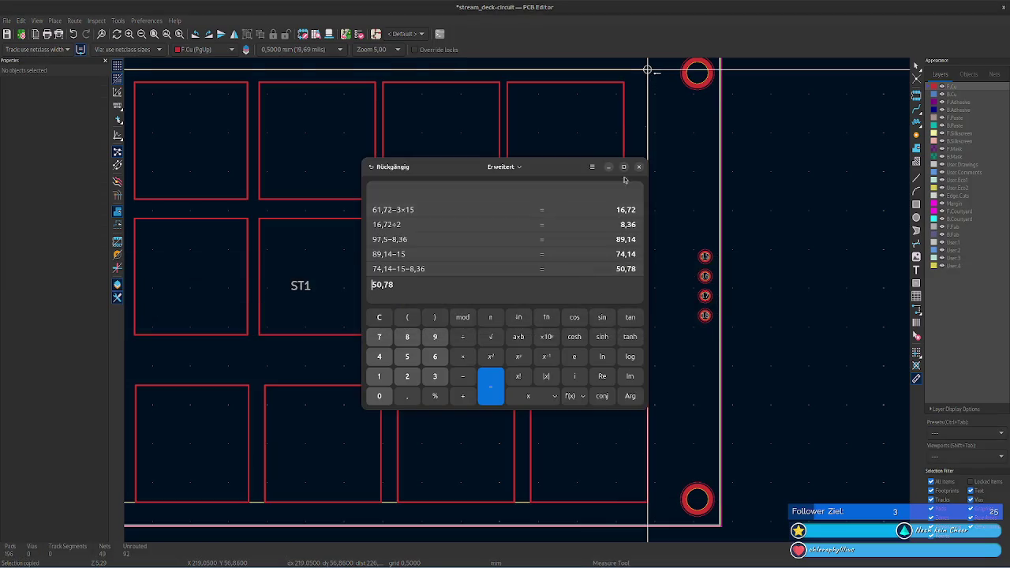
- Compute 55,68 − 3×15 = 10,68, halve it to a 5,34 mm gap, and cut it
{"action": "left_click", "coordinate": [495, 293]}
{"action": "type", "text": "5"}
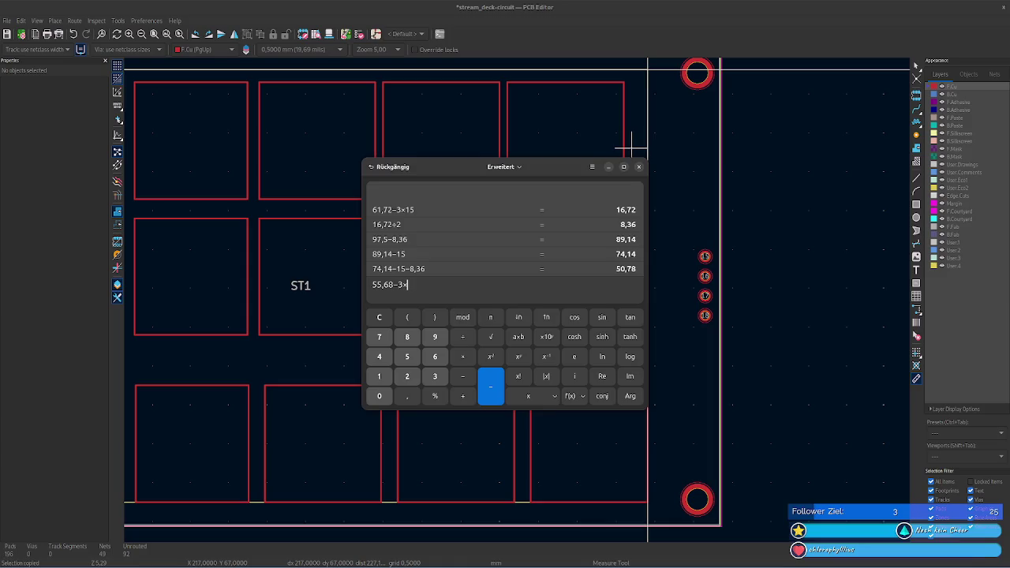
{"action": "key", "text": "Return"}
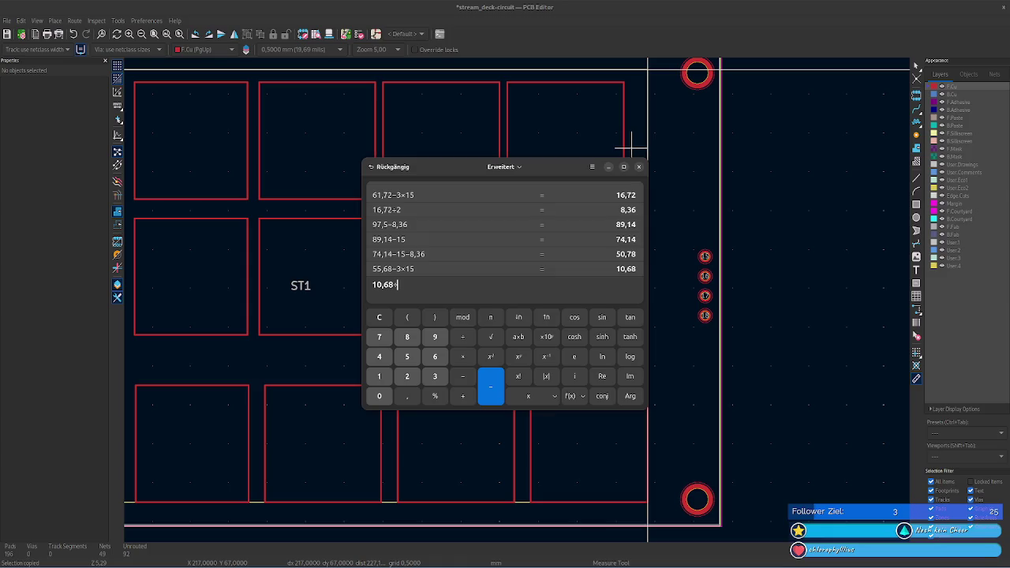
{"action": "key", "text": "Return"}
{"action": "double_click", "coordinate": [496, 294]}
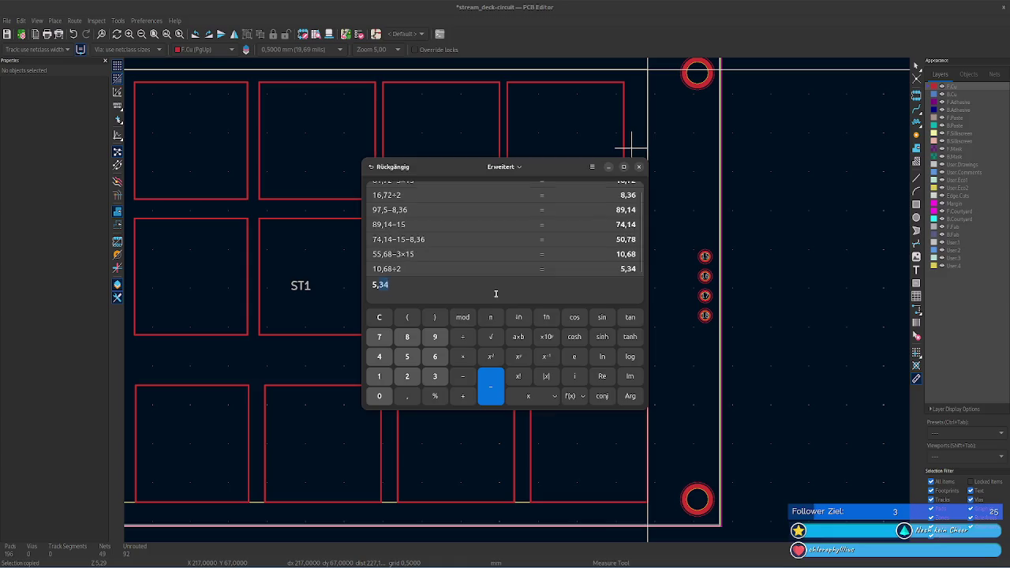
{"action": "key", "text": "BackSpace"}
{"action": "right_click", "coordinate": [282, 361]}
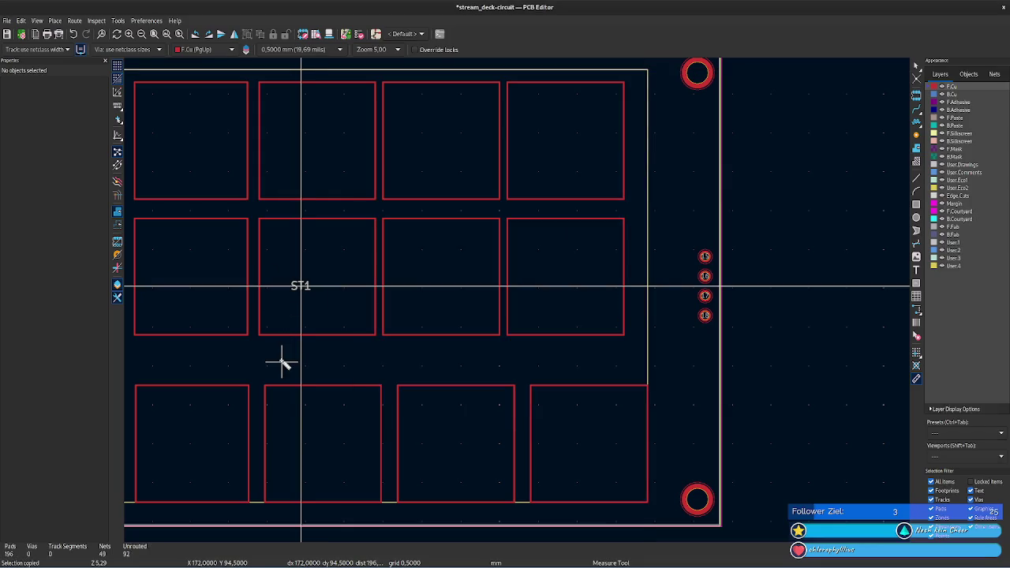
- Stop measuring and open the bottom-left rectangle's Start Y value of 97,5 mm
{"action": "left_click", "coordinate": [340, 366]}
{"action": "scroll", "coordinate": [494, 359], "scroll_direction": "left", "scroll_amount": 2, "text": "ctrl"}
{"action": "scroll", "coordinate": [505, 371], "scroll_direction": "left", "scroll_amount": 5, "text": "ctrl"}
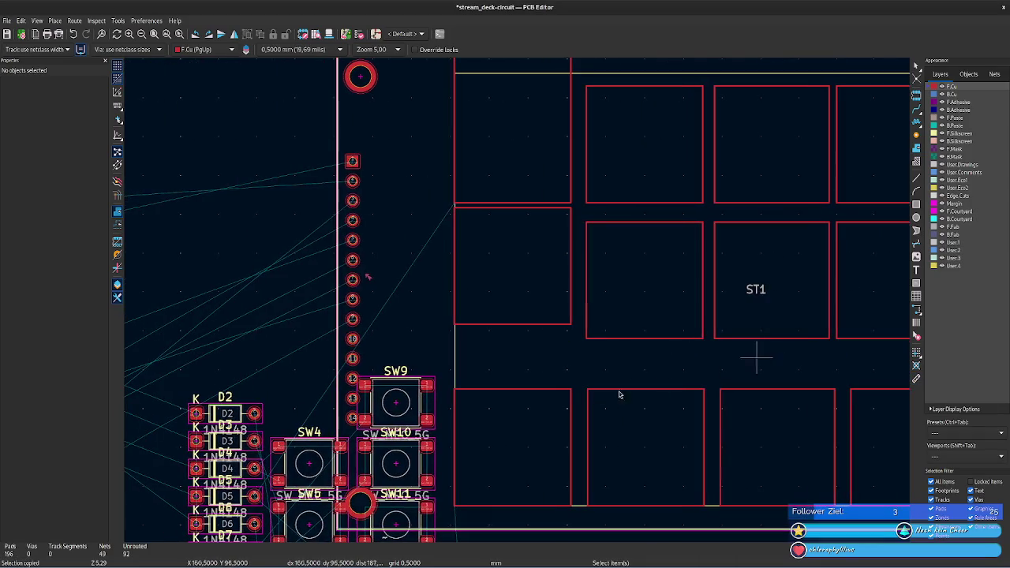
{"action": "left_click", "coordinate": [489, 390]}
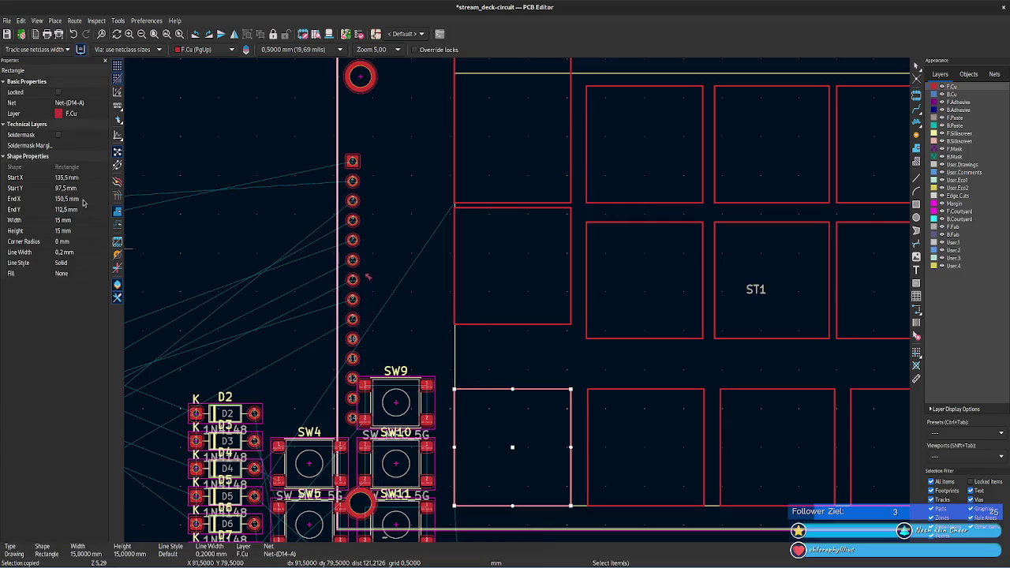
{"action": "left_click", "coordinate": [82, 187]}
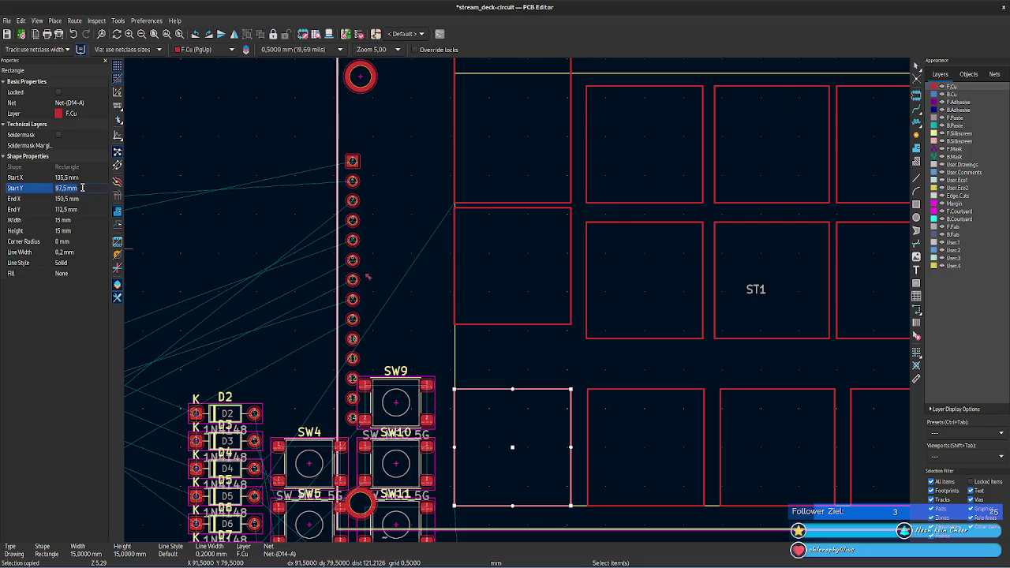
- In Calculator, compute 97,5 − 5,34 − 15 = 77,16 for the middle row's top
{"action": "key", "text": "alt+Tab"}
{"action": "type", "text": "97,5 mm"}
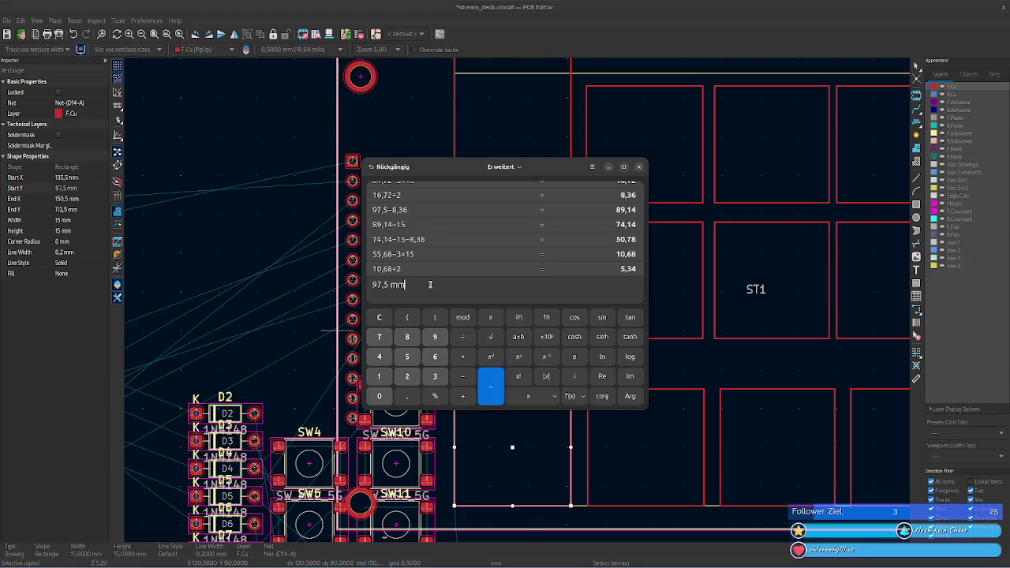
{"action": "key", "text": "BackSpace"}
{"action": "key", "text": "BackSpace"}
{"action": "type", "text": "5"}
{"action": "key", "text": "Return"}
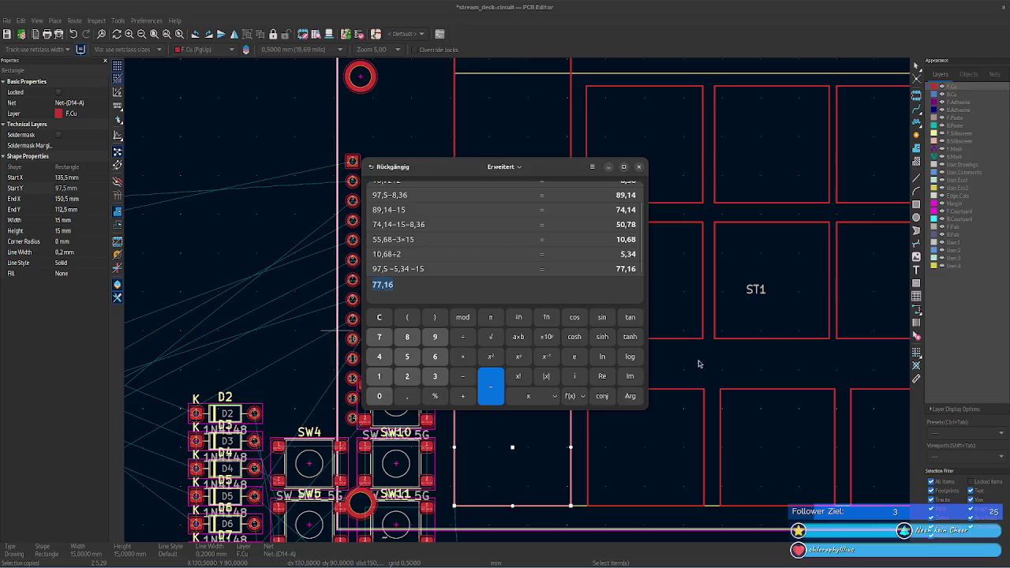
{"action": "key", "text": "alt+Tab"}
{"action": "key", "text": "m"}
- Set the middle-left rectangle's Start Y to 77,16 mm and height to 15 mm
{"action": "left_click", "coordinate": [569, 323]}
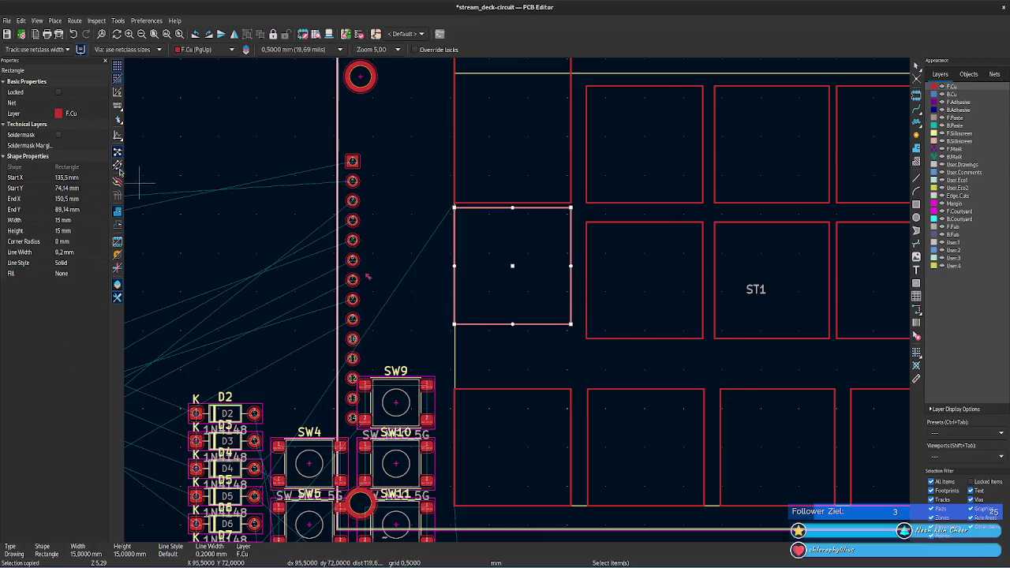
{"action": "left_click", "coordinate": [78, 189]}
{"action": "type", "text": "77,16"}
{"action": "key", "text": "Return"}
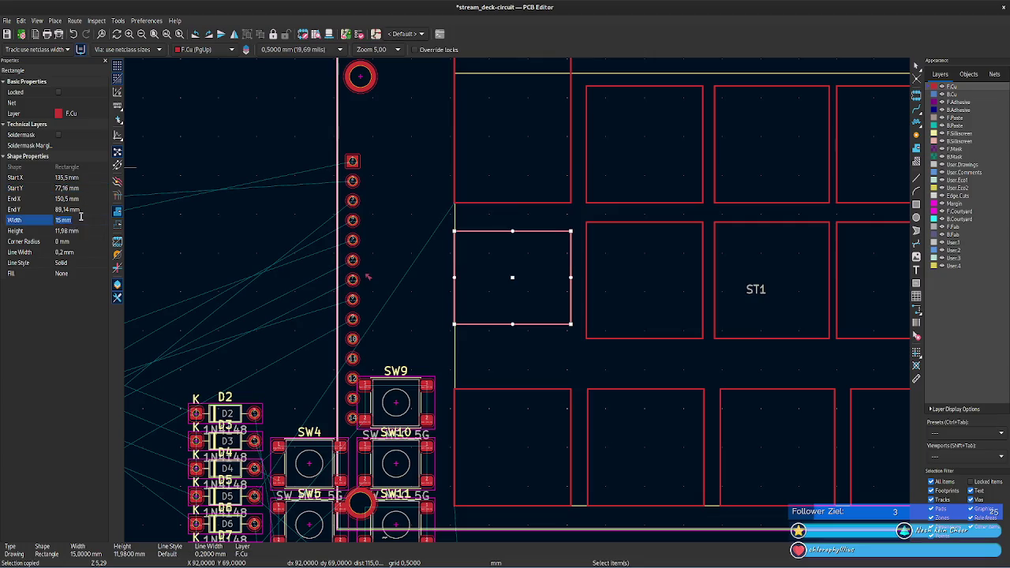
{"action": "left_click", "coordinate": [86, 187]}
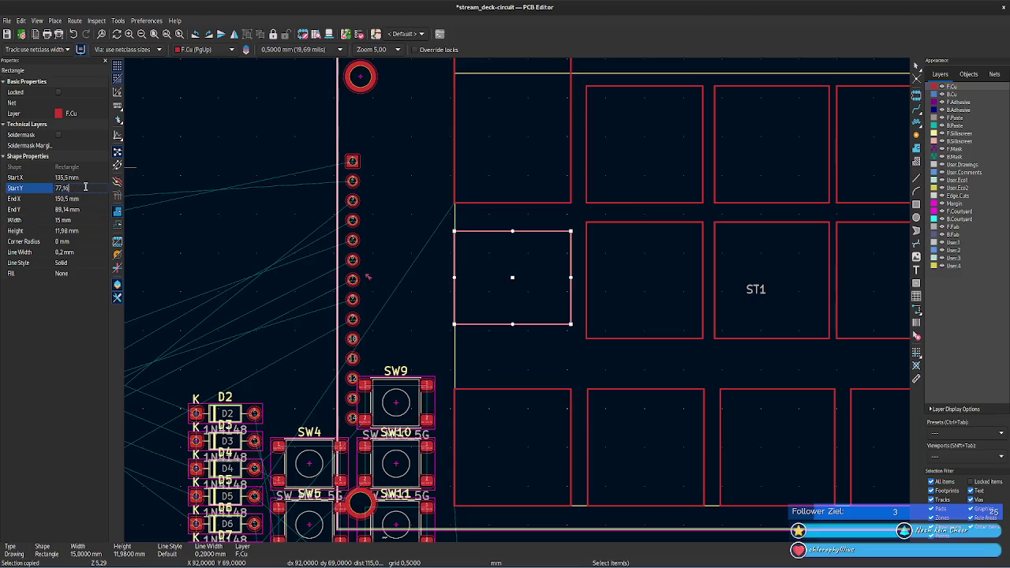
{"action": "left_click", "coordinate": [82, 230]}
{"action": "type", "text": "15"}
{"action": "key", "text": "Tab"}
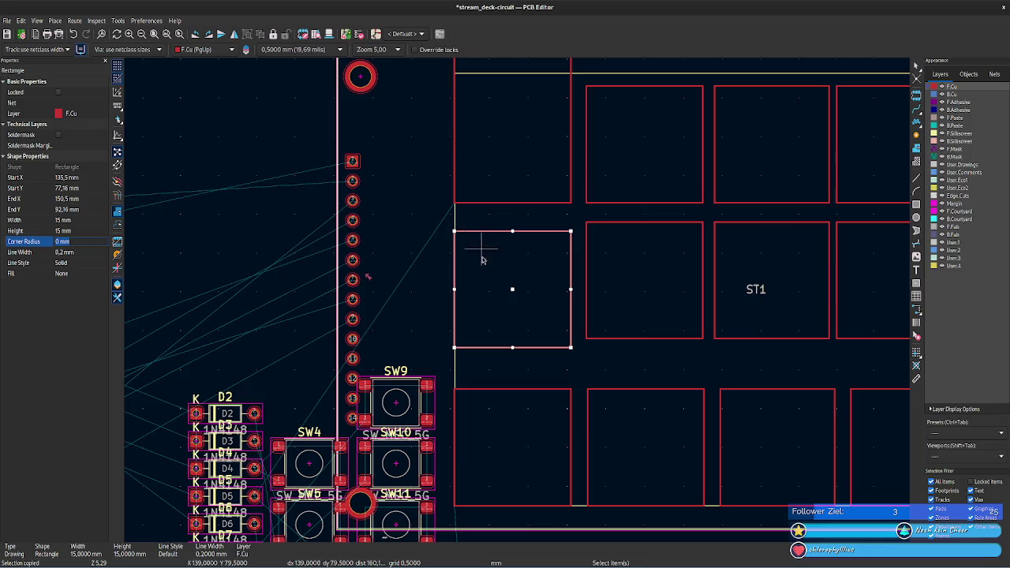
{"action": "key", "text": "alt+Tab"}
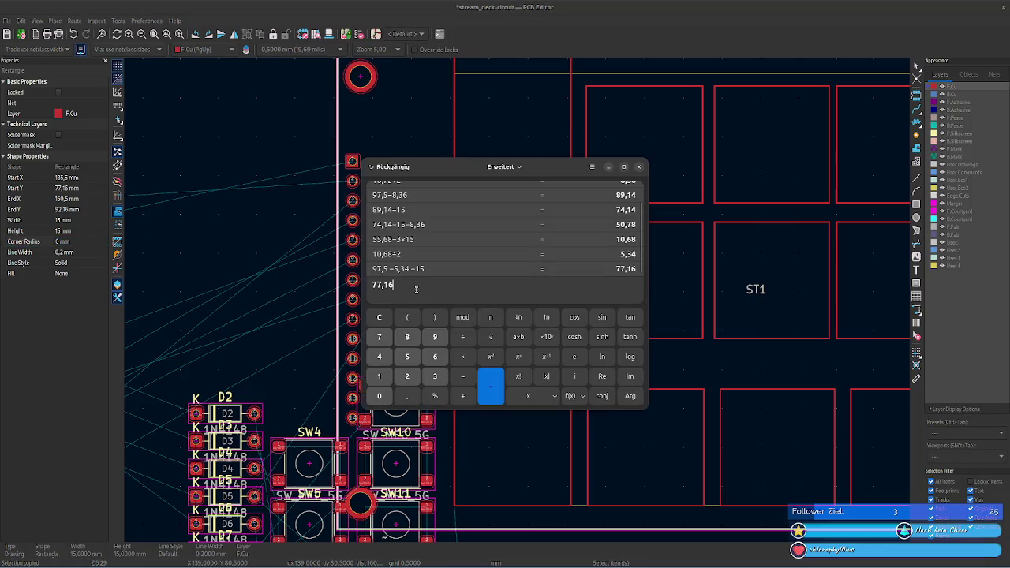
- Calculate 77,16−15−5,34 = 56,82, then give the top-left rectangle Start Y 56,82 mm and height 15 mm
{"action": "type", "text": "-15-"}
{"action": "type", "text": "4"}
{"action": "key", "text": "Return"}
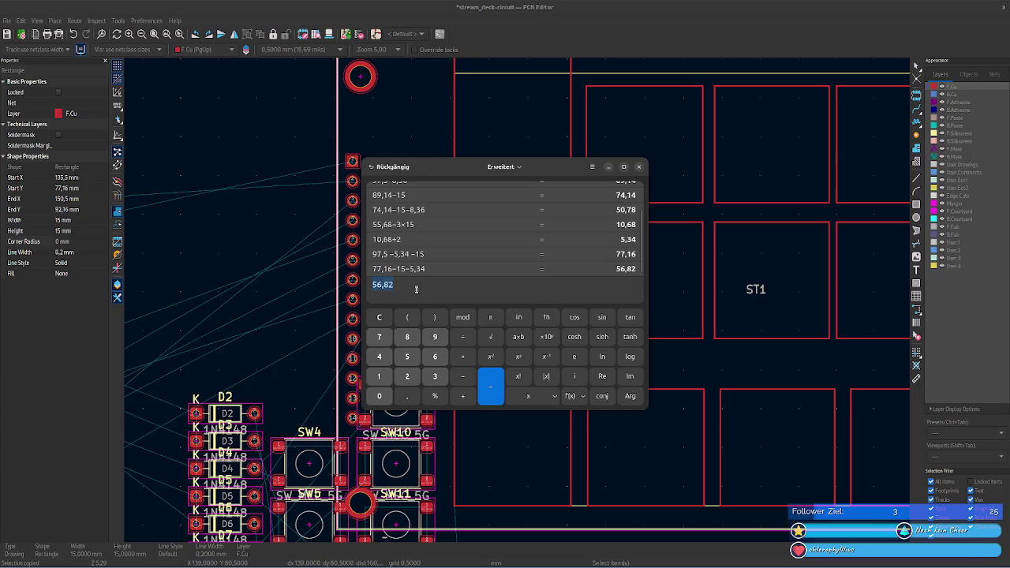
{"action": "left_click", "coordinate": [570, 101]}
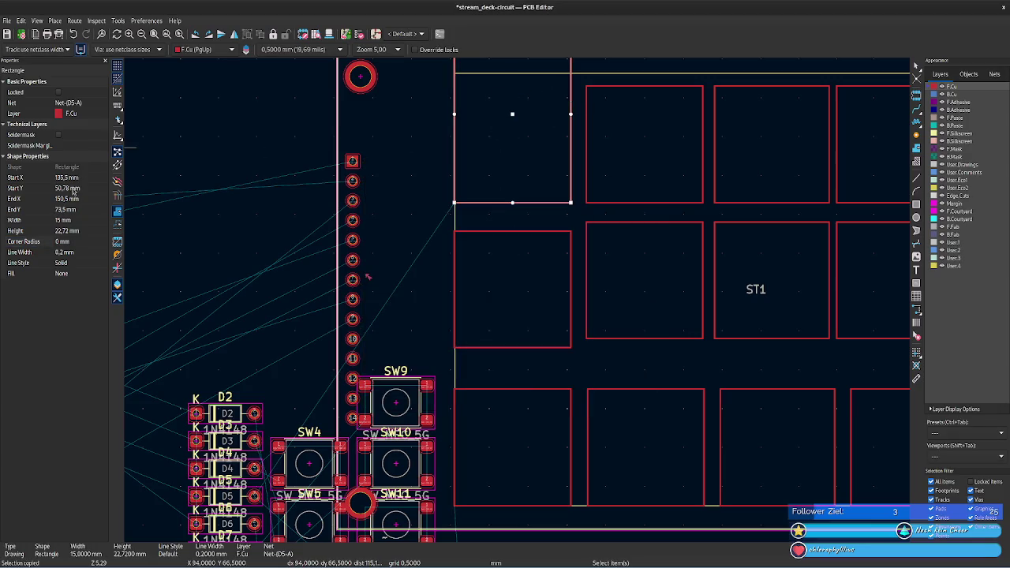
{"action": "left_click", "coordinate": [73, 188]}
{"action": "type", "text": "56,82"}
{"action": "left_click", "coordinate": [73, 230]}
{"action": "type", "text": "15"}
{"action": "key", "text": "Tab"}
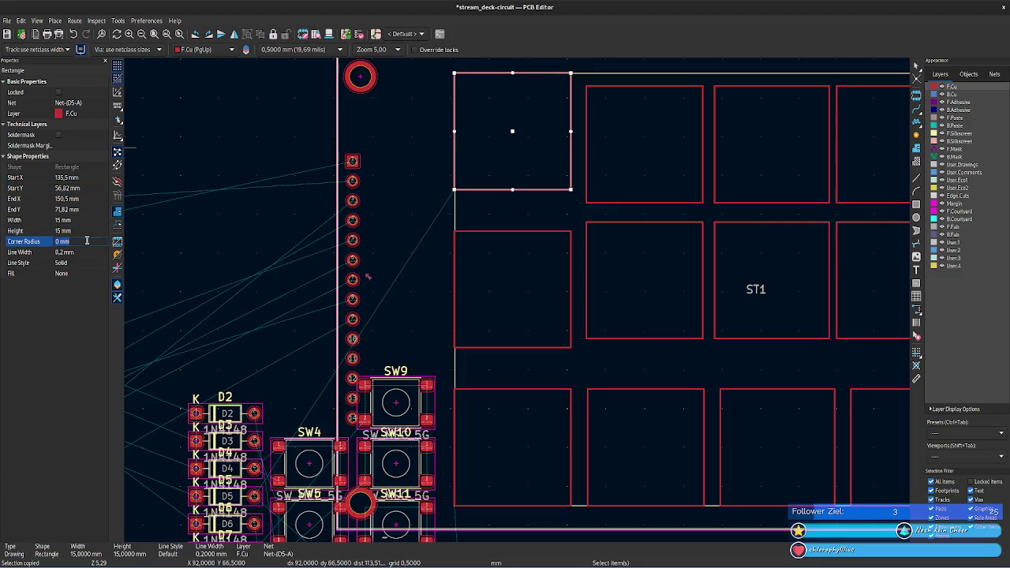
{"action": "left_click", "coordinate": [83, 189]}
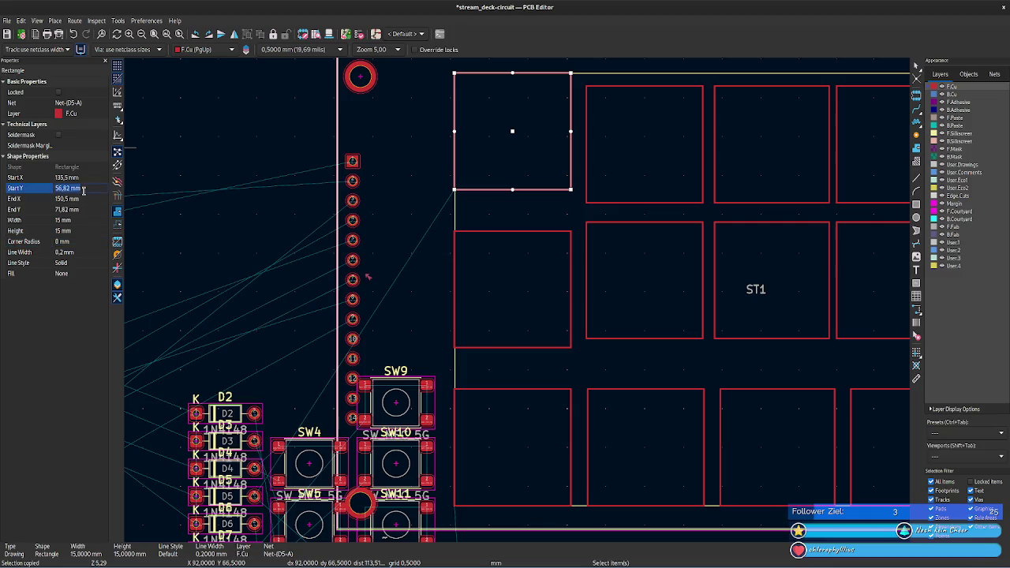
{"action": "left_click", "coordinate": [604, 205]}
{"action": "mouse_move", "coordinate": [517, 231]}
{"action": "middle_mouse_down"}
{"action": "mouse_move", "coordinate": [370, 248]}
{"action": "mouse_move", "coordinate": [241, 284]}
{"action": "middle_mouse_up"}
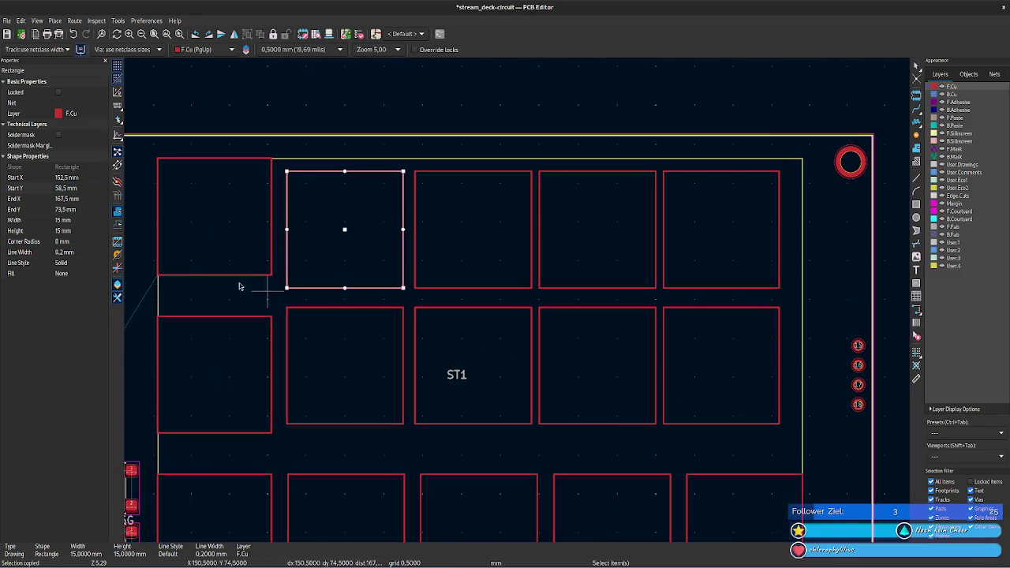
- Set Start Y to 56,82 mm on the second and third top-row rectangles
{"action": "left_click", "coordinate": [83, 188]}
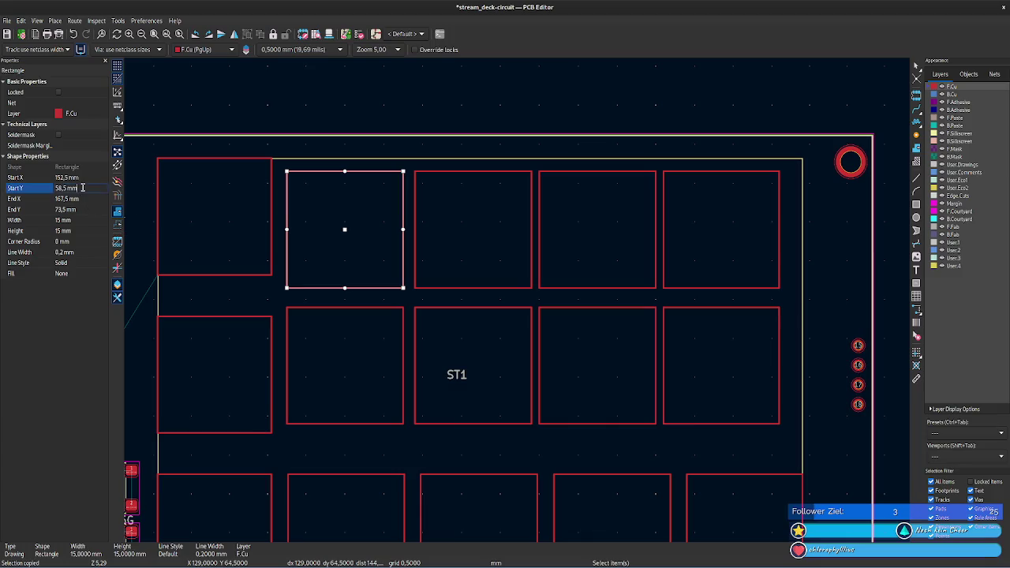
{"action": "type", "text": "56,82"}
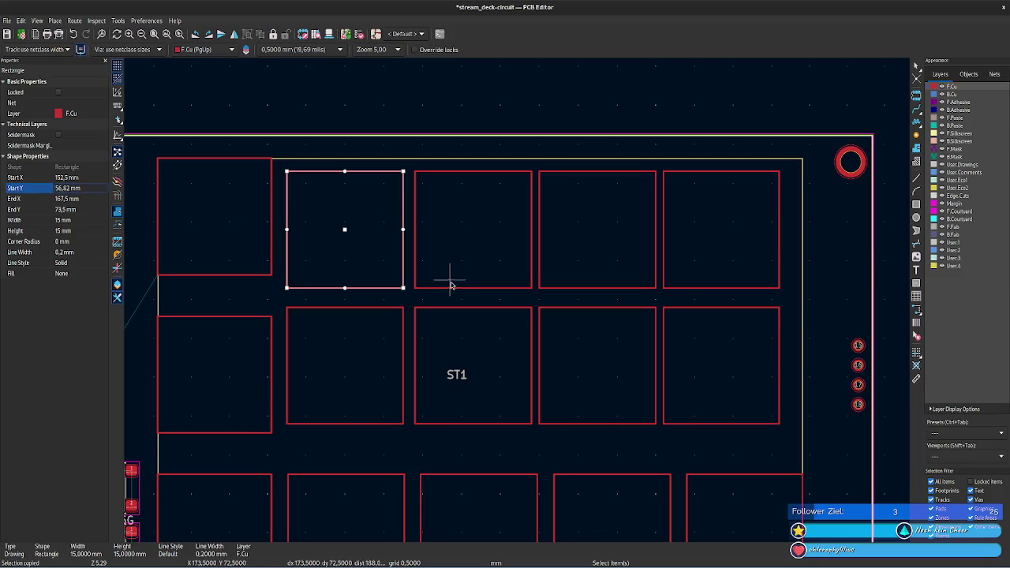
{"action": "left_click", "coordinate": [452, 289]}
{"action": "left_click", "coordinate": [87, 187]}
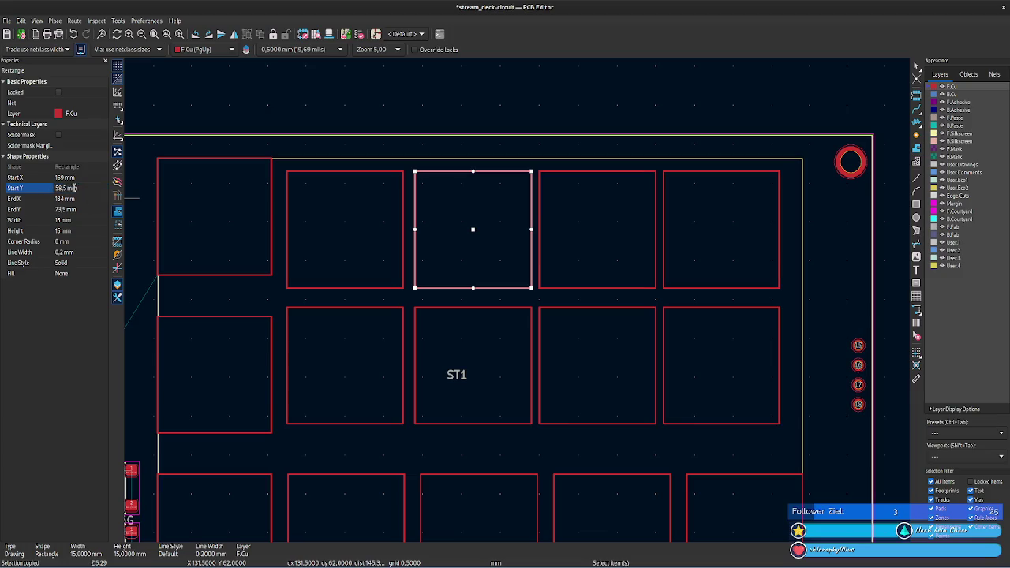
{"action": "type", "text": "56,82"}
{"action": "key", "text": "Return"}
{"action": "left_click", "coordinate": [314, 289]}
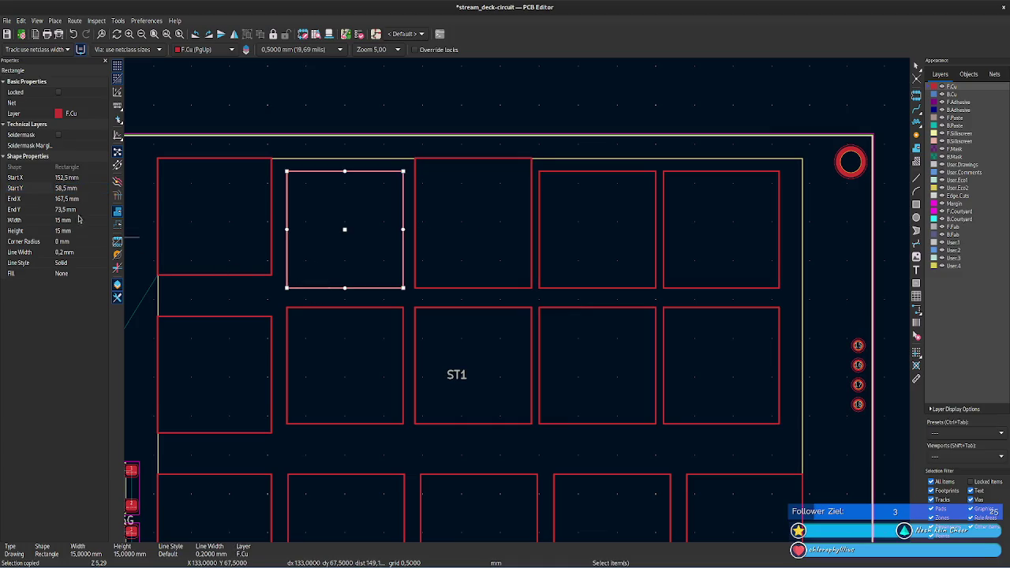
{"action": "left_click", "coordinate": [84, 190]}
{"action": "type", "text": "56,82"}
{"action": "key", "text": "Return"}
- Give the top-right rectangle a Start Y of 56,82 mm
{"action": "left_click", "coordinate": [559, 291]}
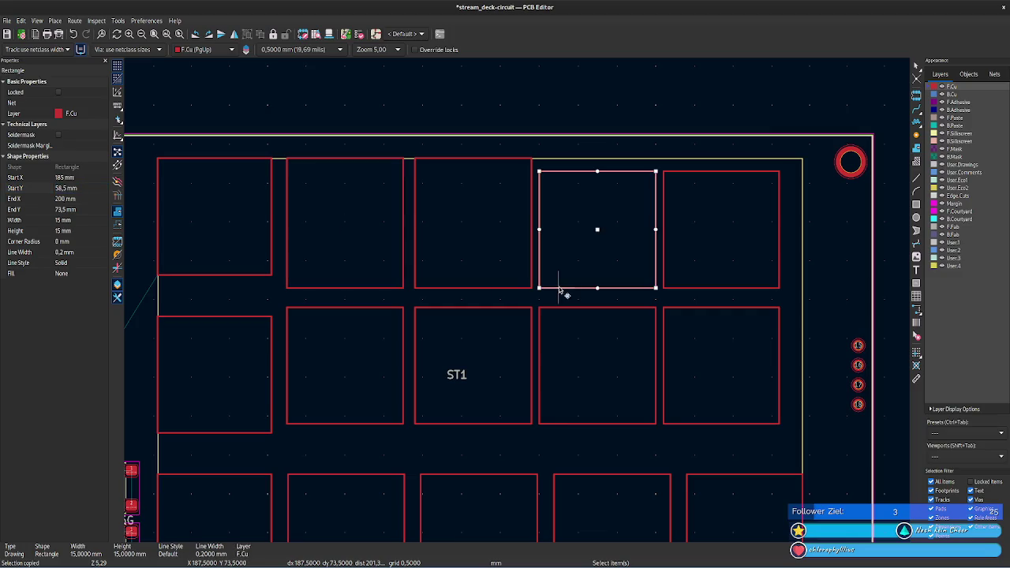
{"action": "left_click", "coordinate": [92, 197]}
{"action": "type", "text": "56,82"}
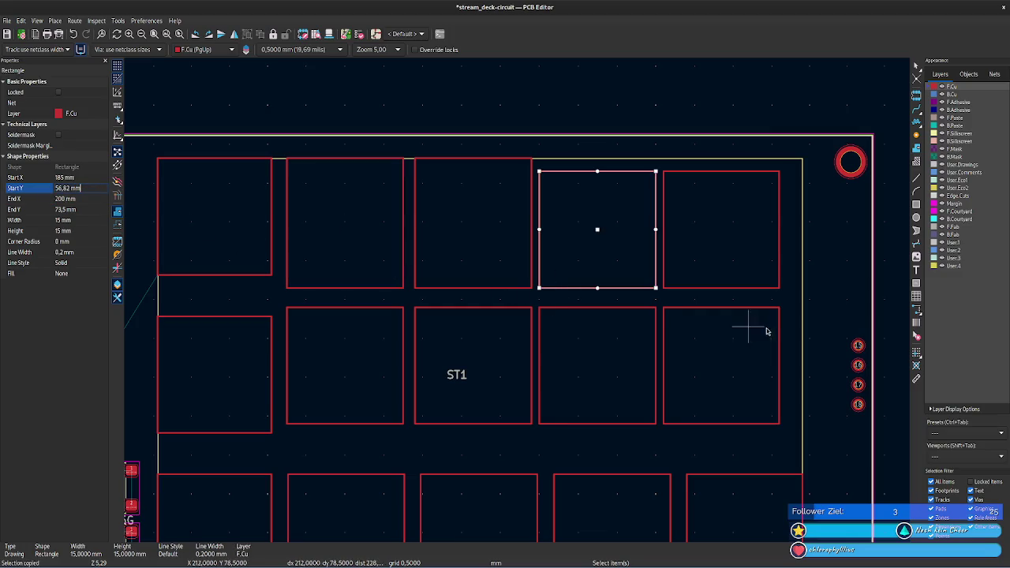
{"action": "left_click", "coordinate": [711, 293]}
{"action": "left_click", "coordinate": [712, 290]}
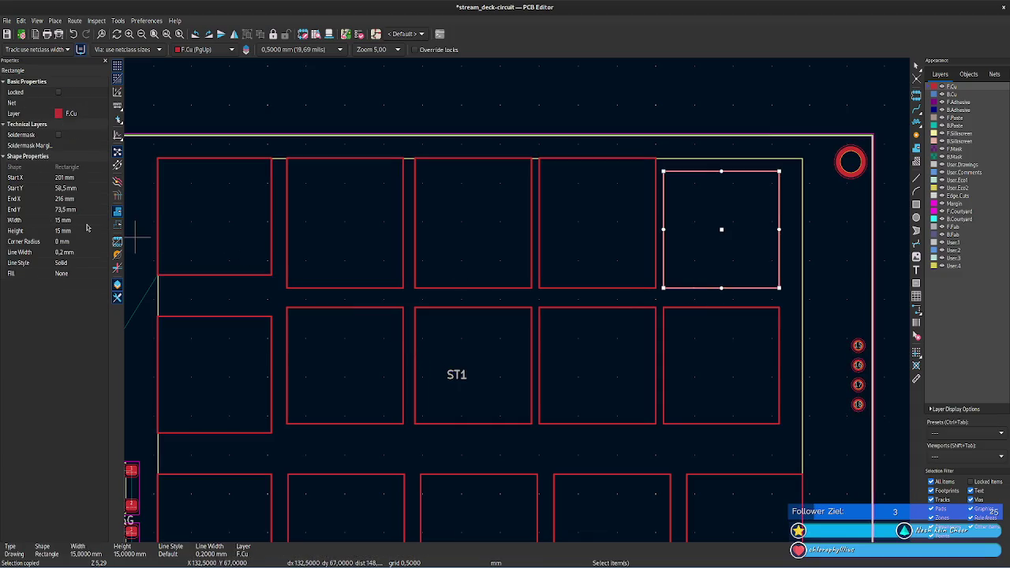
{"action": "left_click", "coordinate": [75, 188]}
{"action": "type", "text": "56,82"}
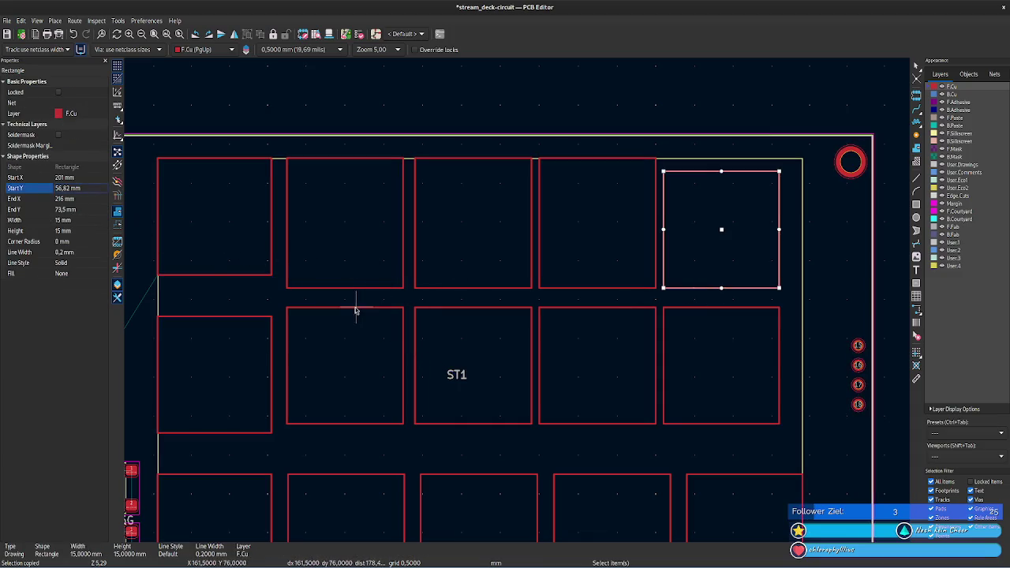
{"action": "left_click", "coordinate": [80, 231]}
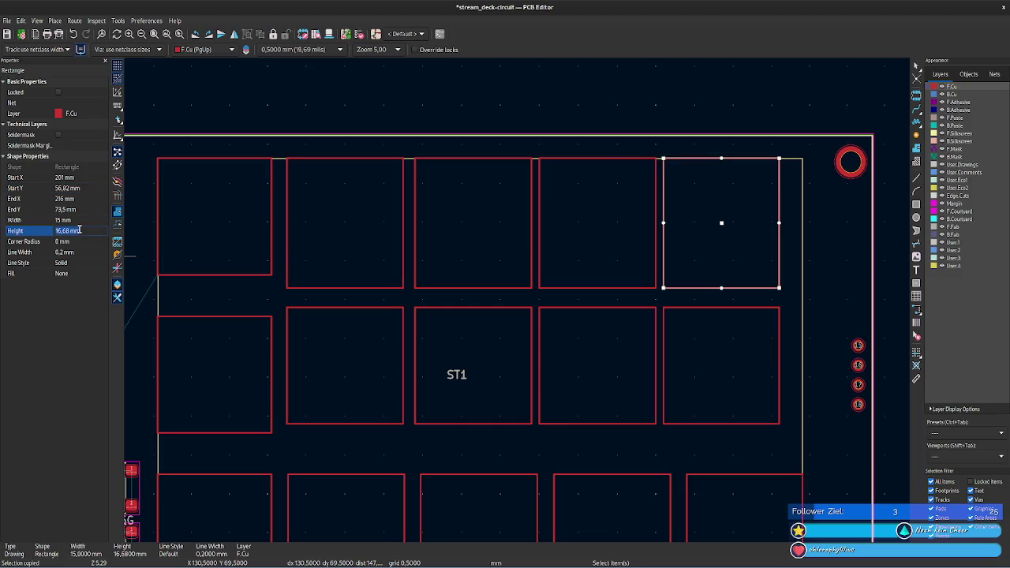
- Set the fourth top-row rectangle to 15 mm, abandoning a garbled height entry on the third
{"action": "left_click", "coordinate": [558, 289]}
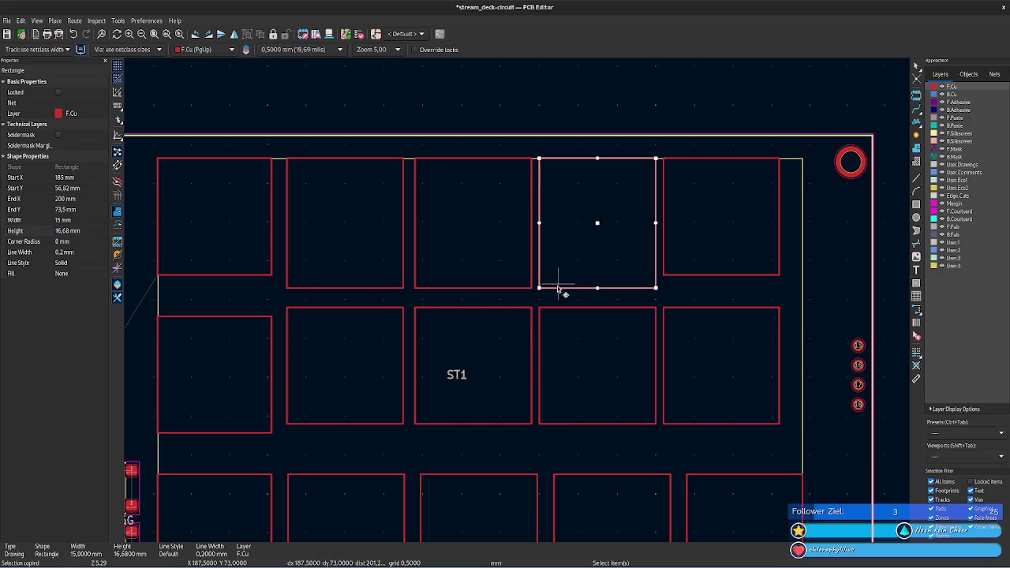
{"action": "left_click", "coordinate": [79, 220]}
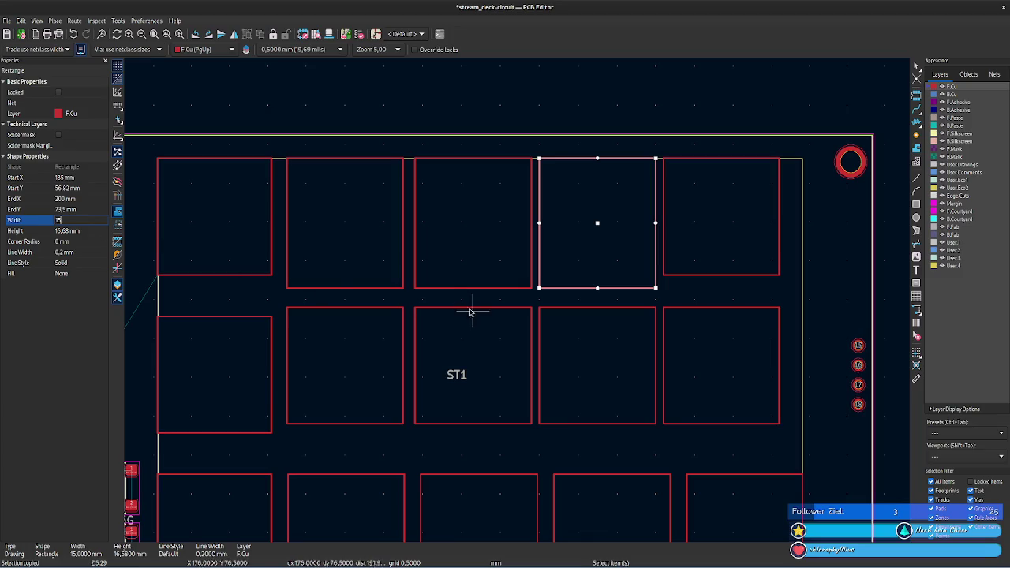
{"action": "key", "text": "Tab"}
{"action": "type", "text": "15"}
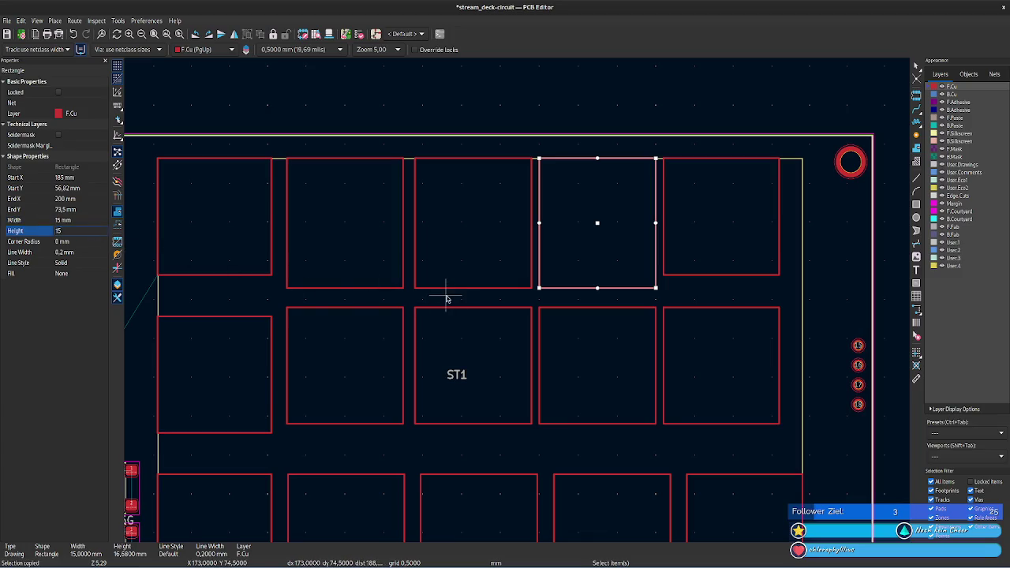
{"action": "left_click", "coordinate": [444, 289]}
{"action": "left_click", "coordinate": [73, 231]}
{"action": "type", "text": "15"}
{"action": "key", "text": "Escape"}
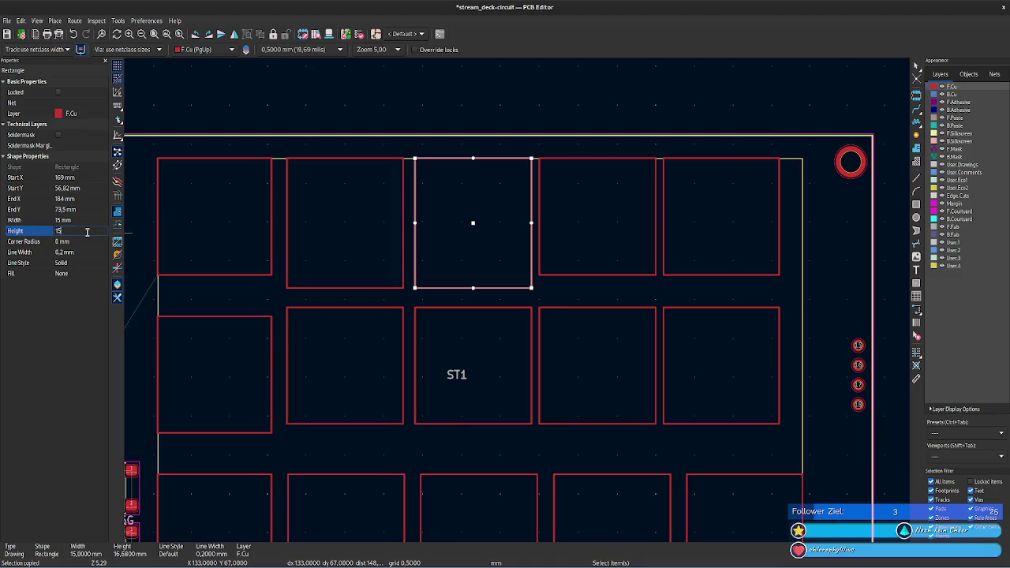
- Set the second top-row rectangle's height to 15 mm
{"action": "left_click", "coordinate": [388, 289]}
{"action": "left_click", "coordinate": [73, 231]}
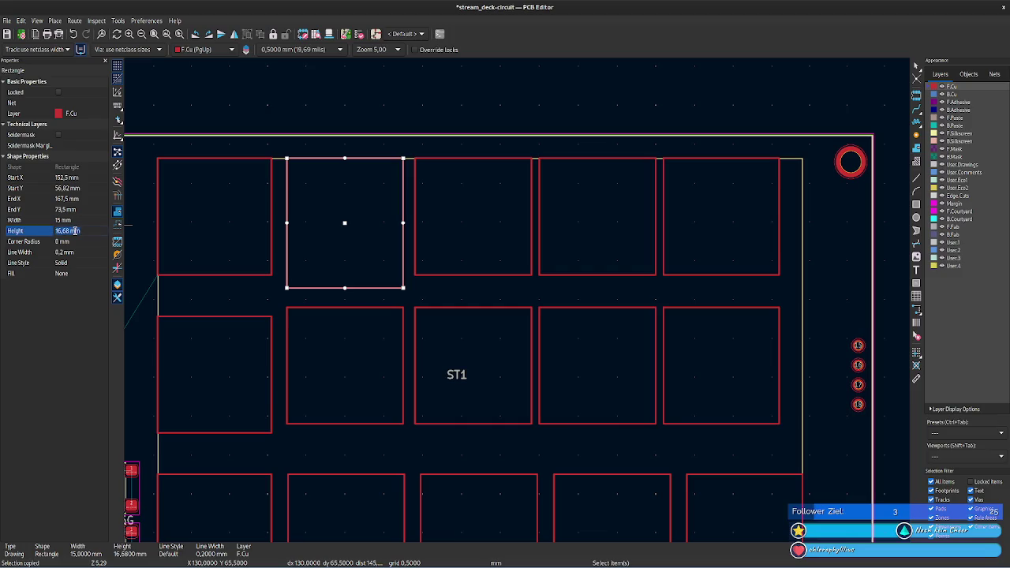
{"action": "type", "text": "15"}
{"action": "key", "text": "Return"}
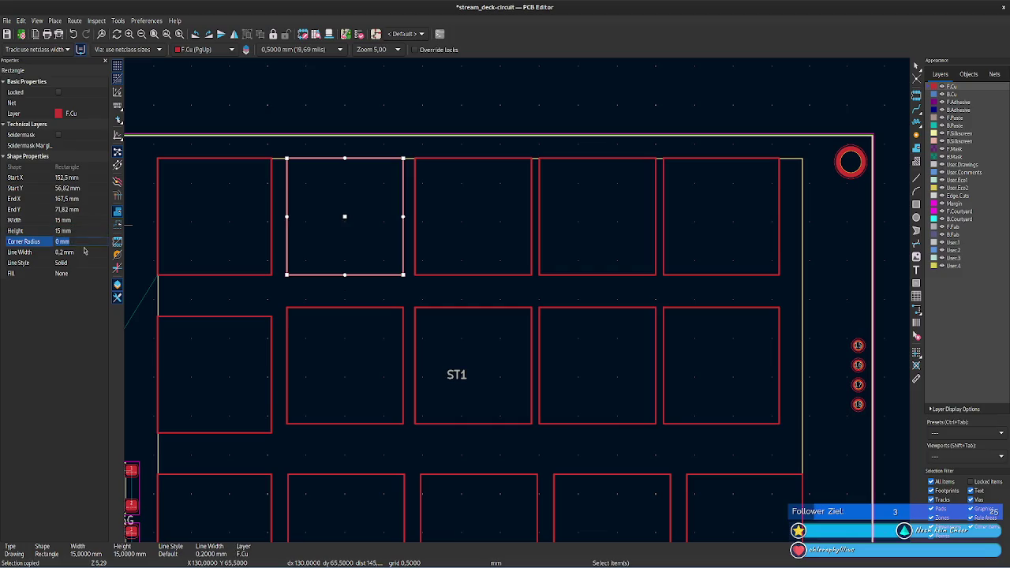
{"action": "left_click", "coordinate": [338, 306]}
{"action": "left_click", "coordinate": [254, 320]}
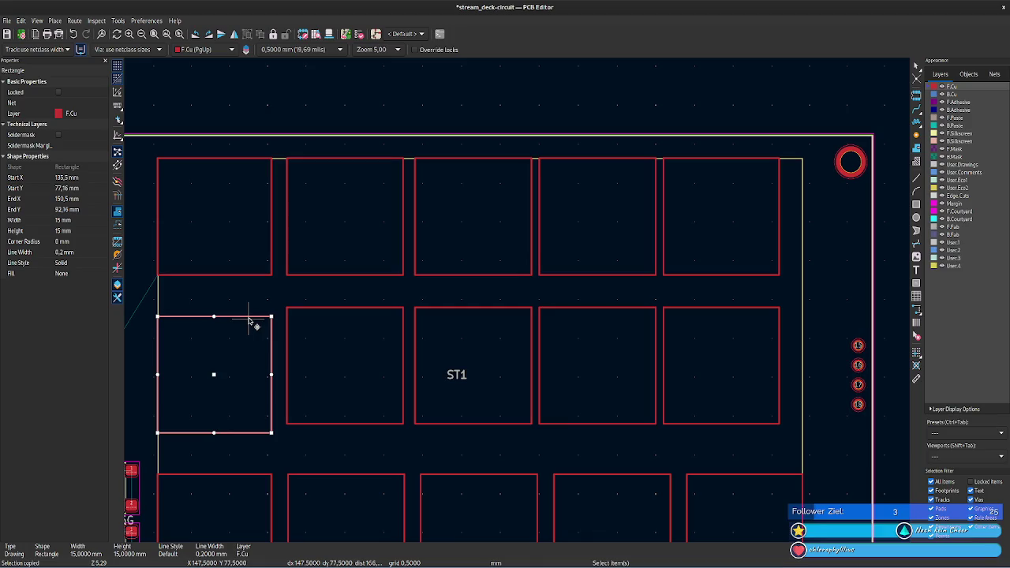
- Set Start Y to 77,16 mm on the middle-row rectangles around and right of ST1
{"action": "left_click", "coordinate": [317, 313]}
{"action": "left_click", "coordinate": [294, 309]}
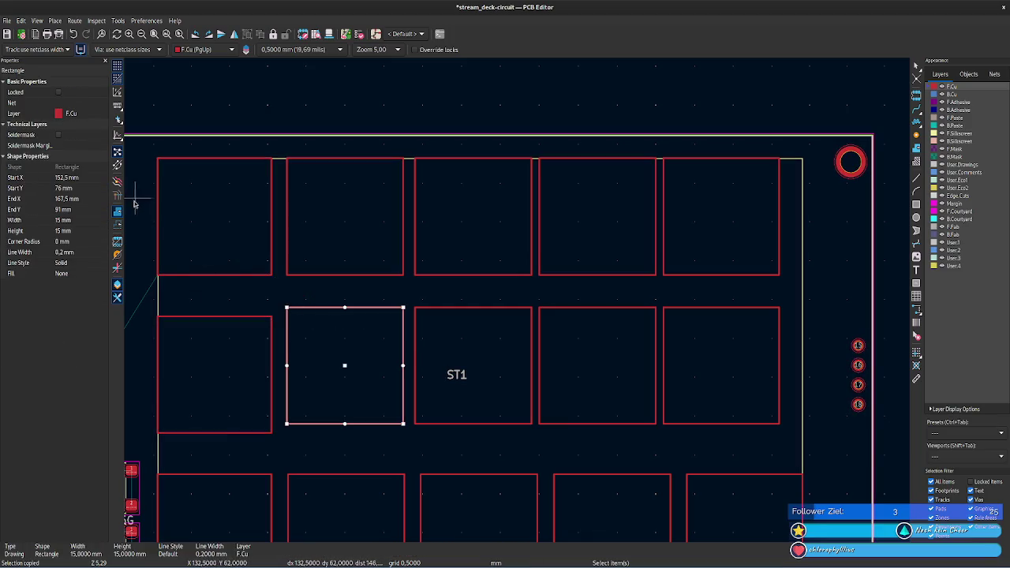
{"action": "left_click", "coordinate": [67, 188]}
{"action": "left_click", "coordinate": [422, 309]}
{"action": "left_click", "coordinate": [74, 188]}
{"action": "type", "text": "77,16 mm"}
{"action": "key", "text": "Return"}
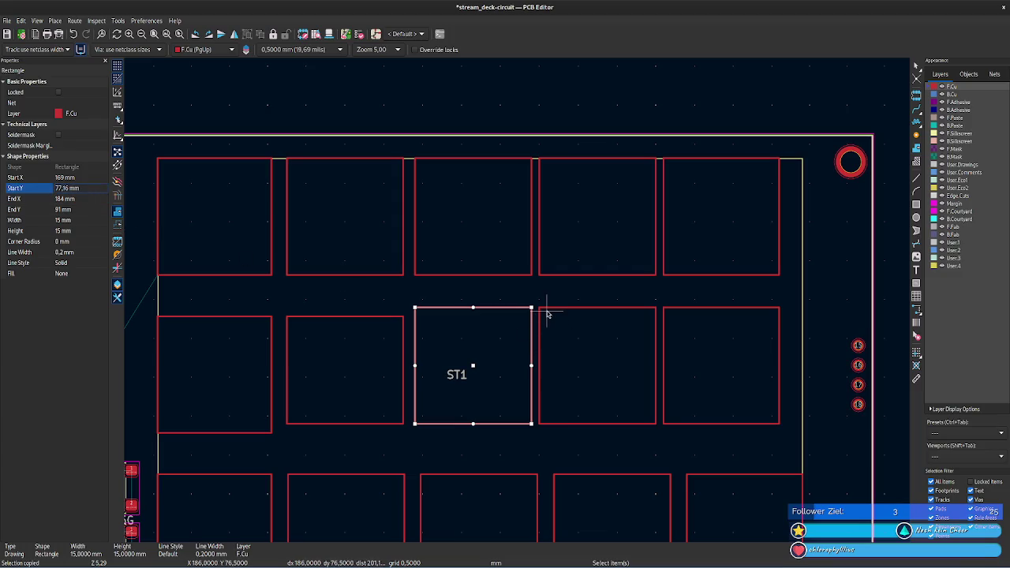
{"action": "key", "text": "ctrl+z"}
{"action": "left_click", "coordinate": [82, 188]}
{"action": "key", "text": "ctrl+a"}
{"action": "type", "text": "77,16 mm"}
{"action": "key", "text": "Return"}
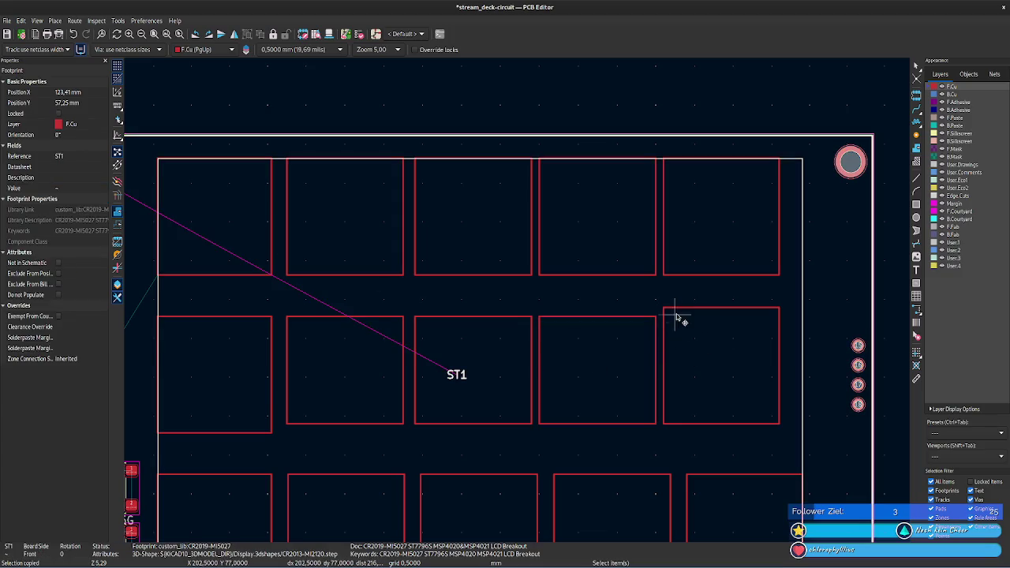
- Align the right-end middle rectangle to 77,16 mm and resize middle-row rectangles to 15 mm height
{"action": "left_click", "coordinate": [675, 314]}
{"action": "left_click", "coordinate": [80, 190]}
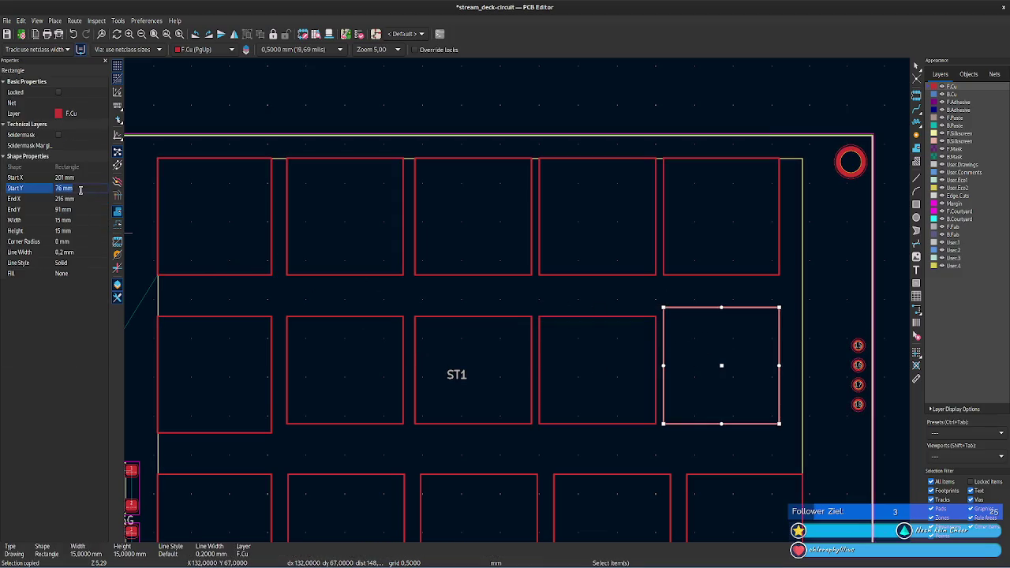
{"action": "left_click", "coordinate": [78, 230]}
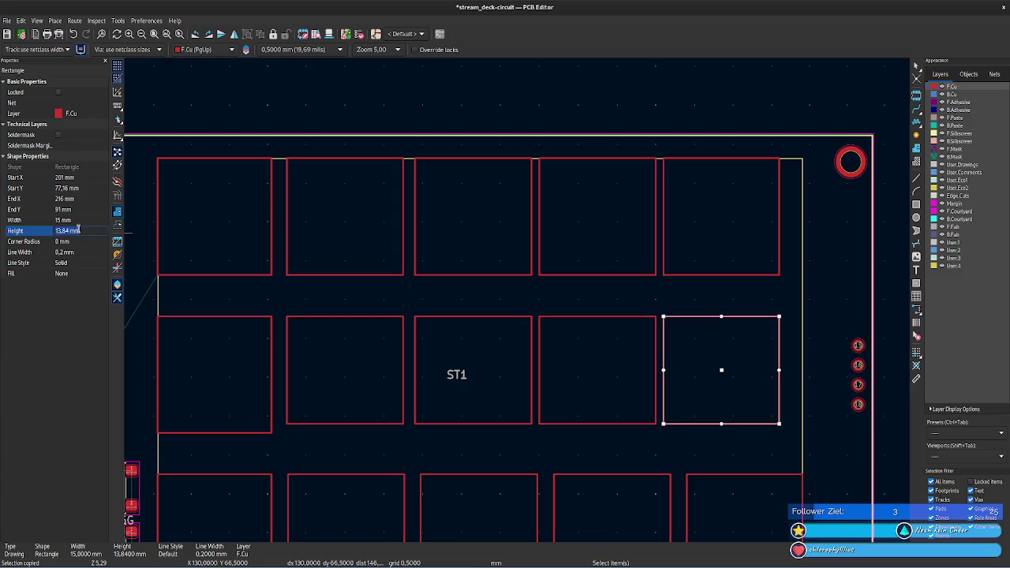
{"action": "type", "text": "15"}
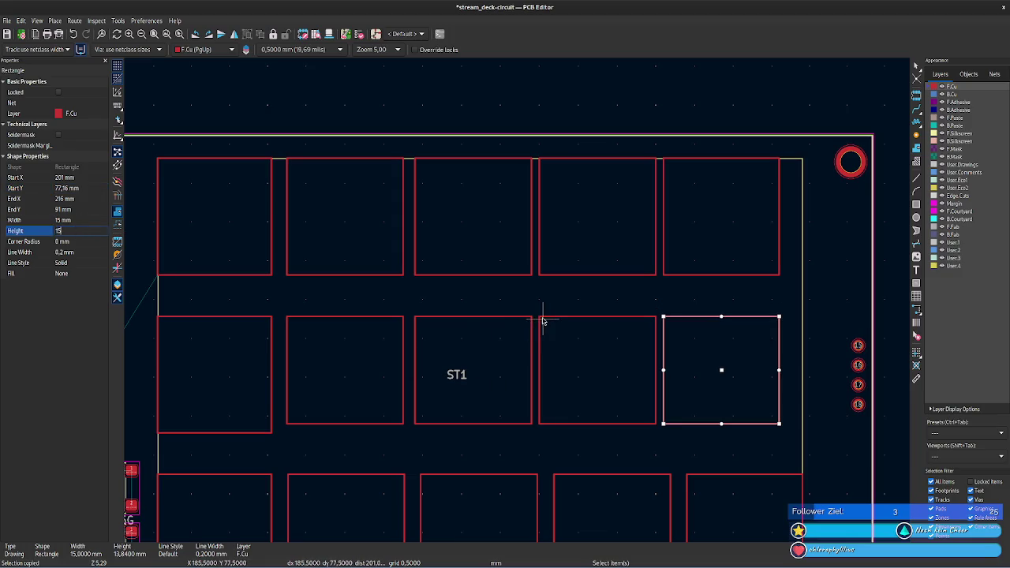
{"action": "left_click", "coordinate": [541, 321]}
{"action": "left_click", "coordinate": [83, 229]}
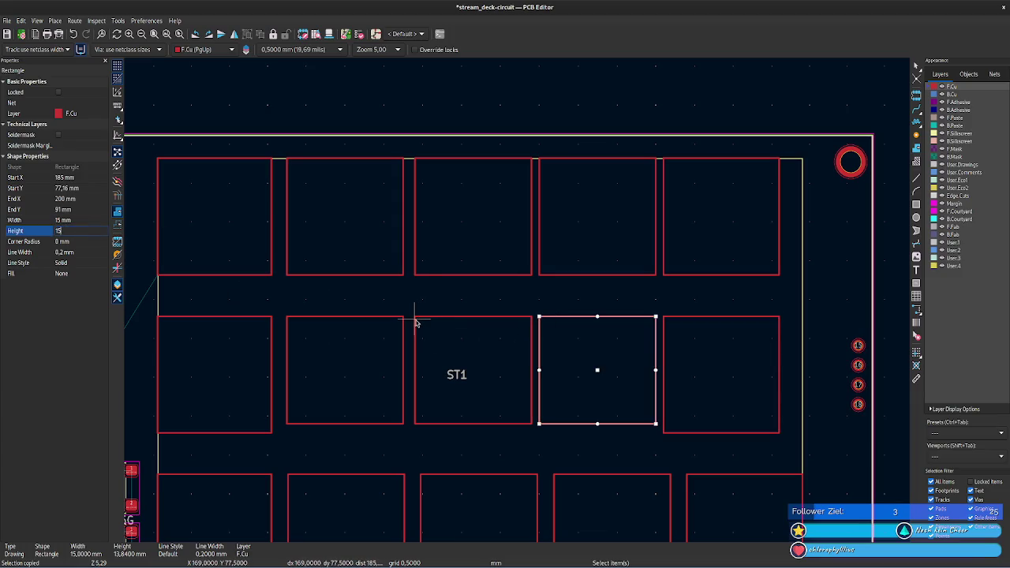
{"action": "left_click", "coordinate": [415, 321]}
{"action": "left_click", "coordinate": [85, 230]}
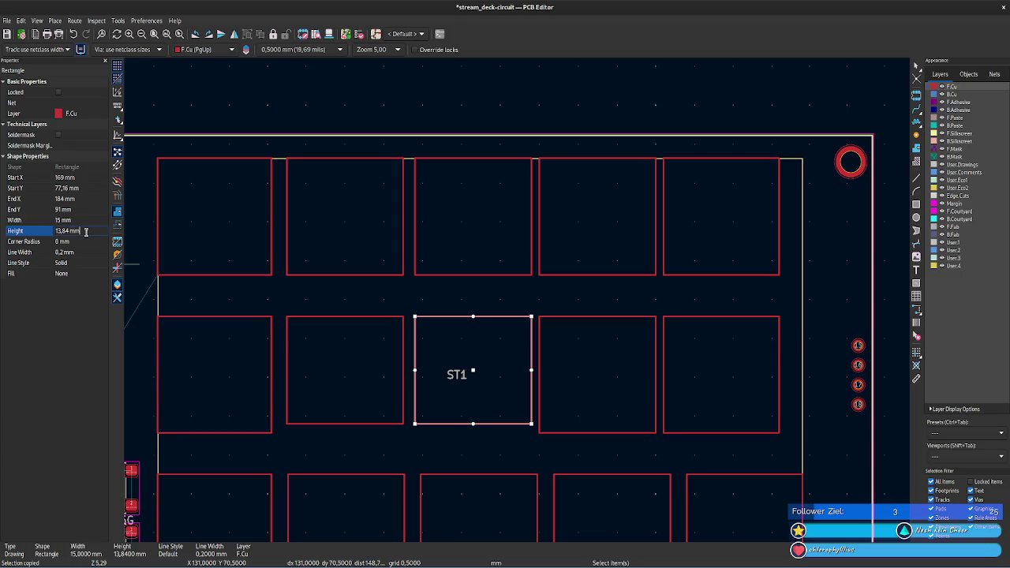
{"action": "left_click", "coordinate": [288, 318]}
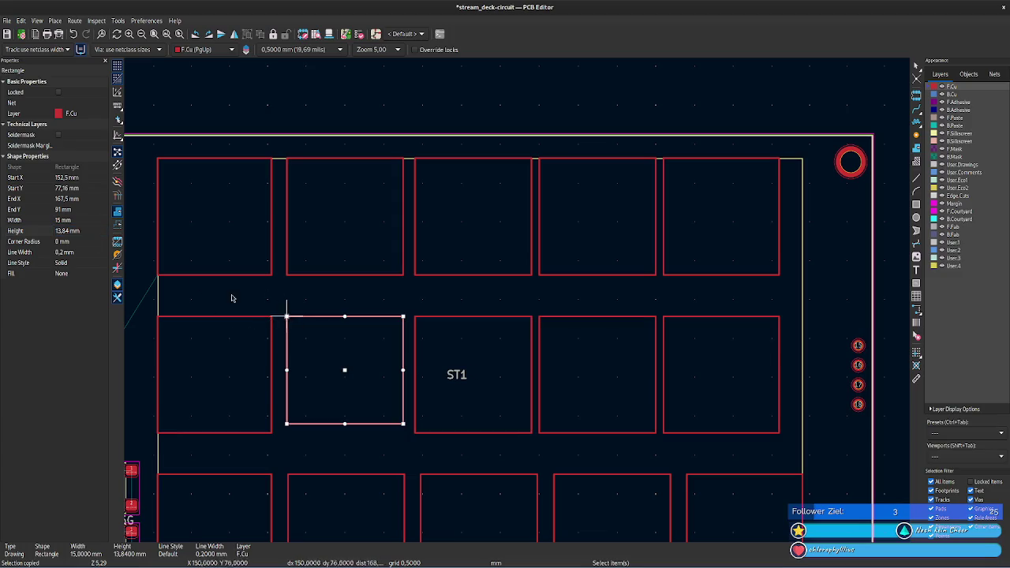
{"action": "left_click", "coordinate": [82, 232]}
{"action": "type", "text": "15"}
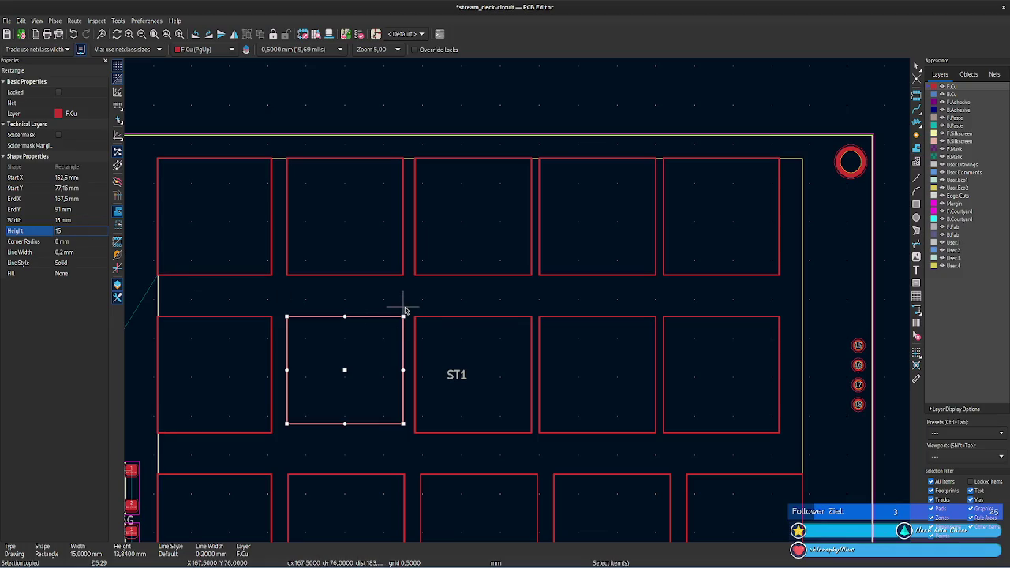
{"action": "left_click", "coordinate": [404, 308]}
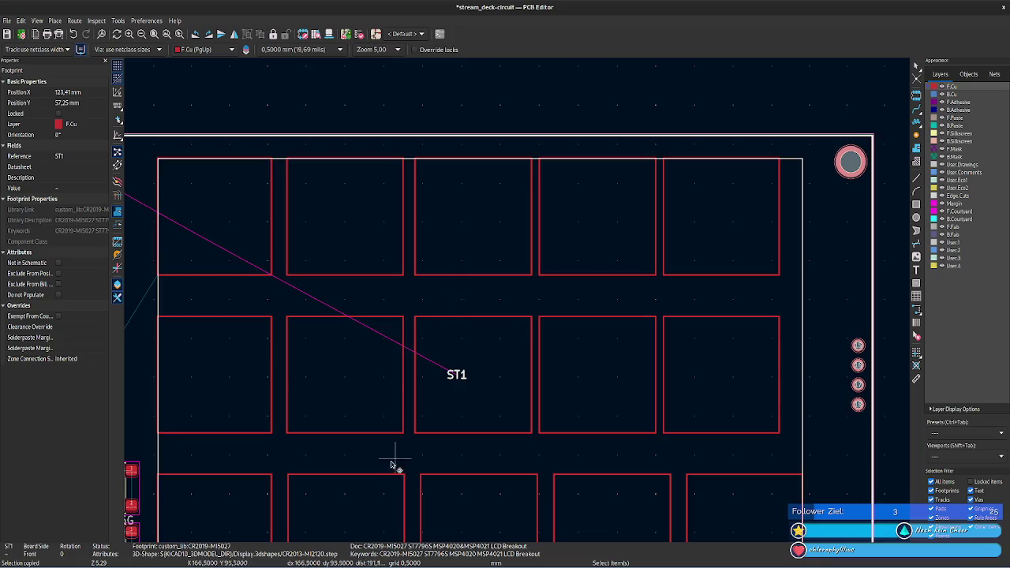
- Match the middle-row rectangle left of ST1 to the second bottom rectangle's Start X, 152,63 mm
{"action": "left_click", "coordinate": [338, 475]}
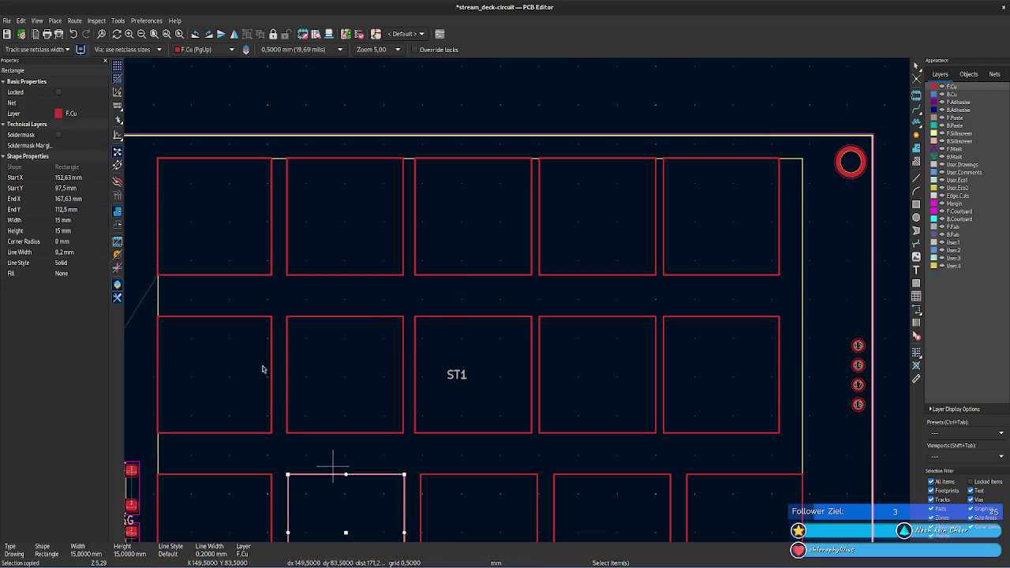
{"action": "left_click", "coordinate": [90, 179]}
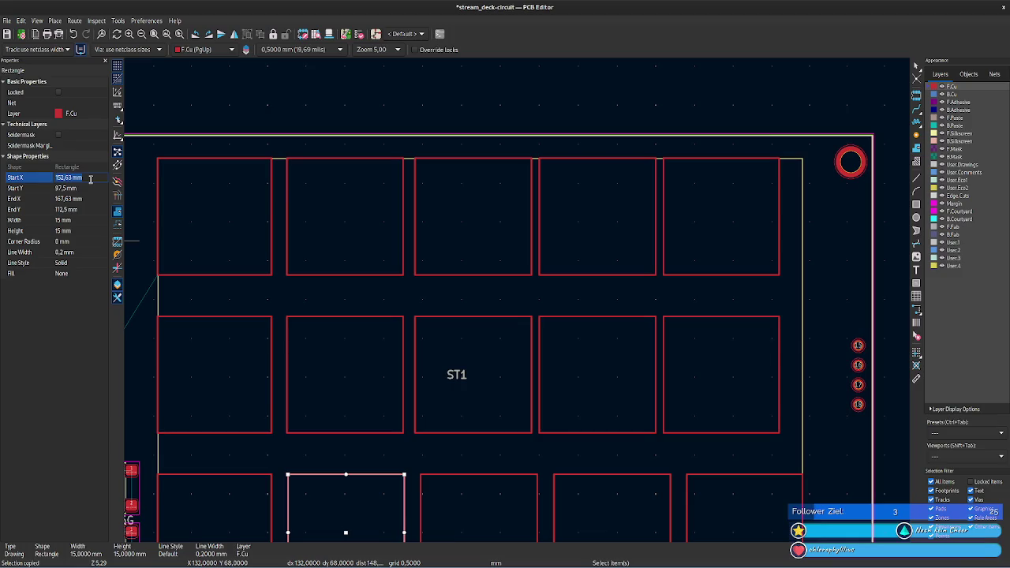
{"action": "key", "text": "m"}
{"action": "left_click", "coordinate": [311, 322]}
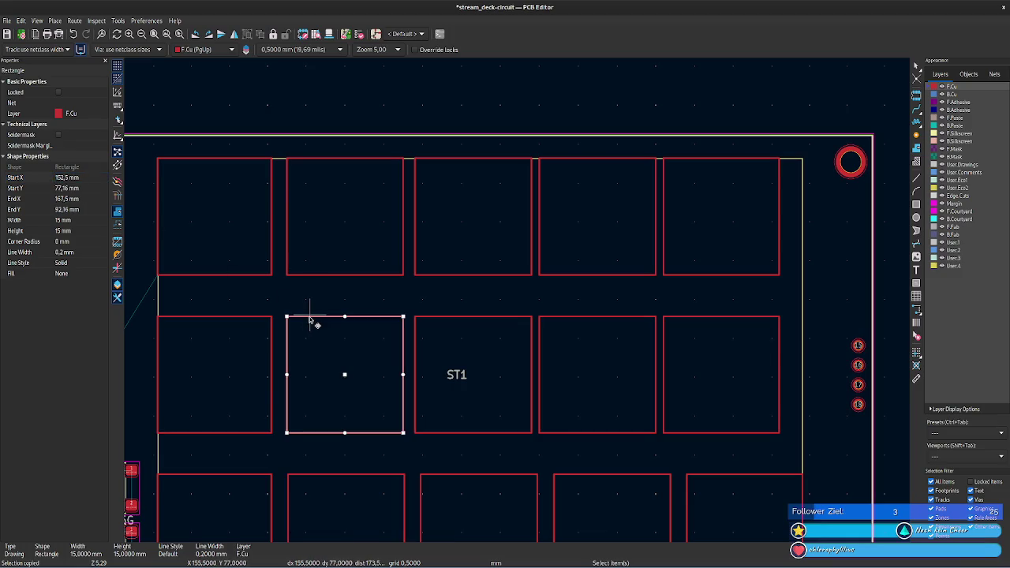
{"action": "left_click", "coordinate": [94, 179]}
{"action": "key", "text": "Return"}
{"action": "key", "text": "m"}
- Set the second top-row rectangle's Start X to 152,63 mm, adjust widths, and save the board
{"action": "left_click", "coordinate": [308, 280]}
{"action": "left_click", "coordinate": [90, 180]}
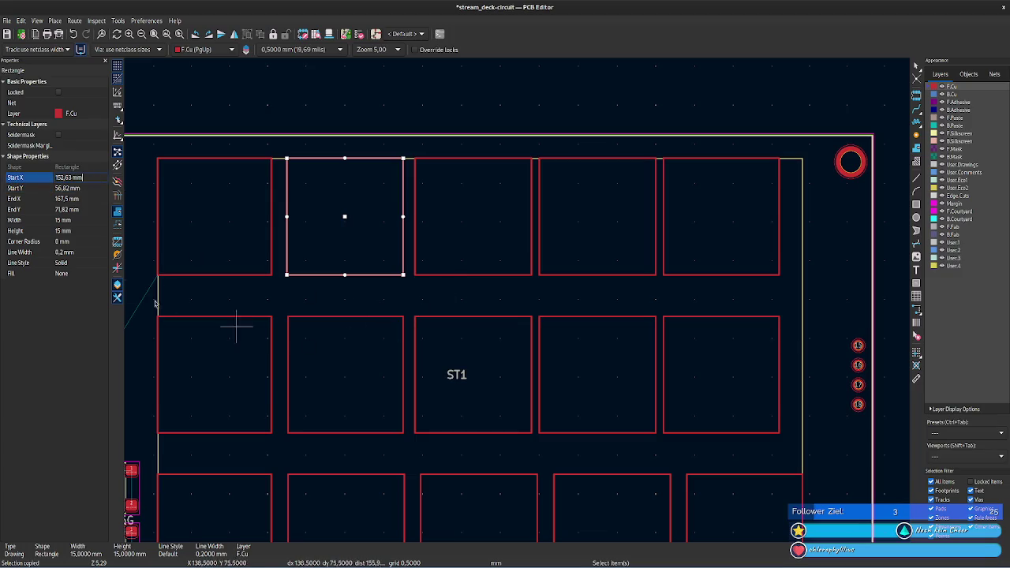
{"action": "left_click", "coordinate": [86, 231]}
{"action": "left_click", "coordinate": [85, 224]}
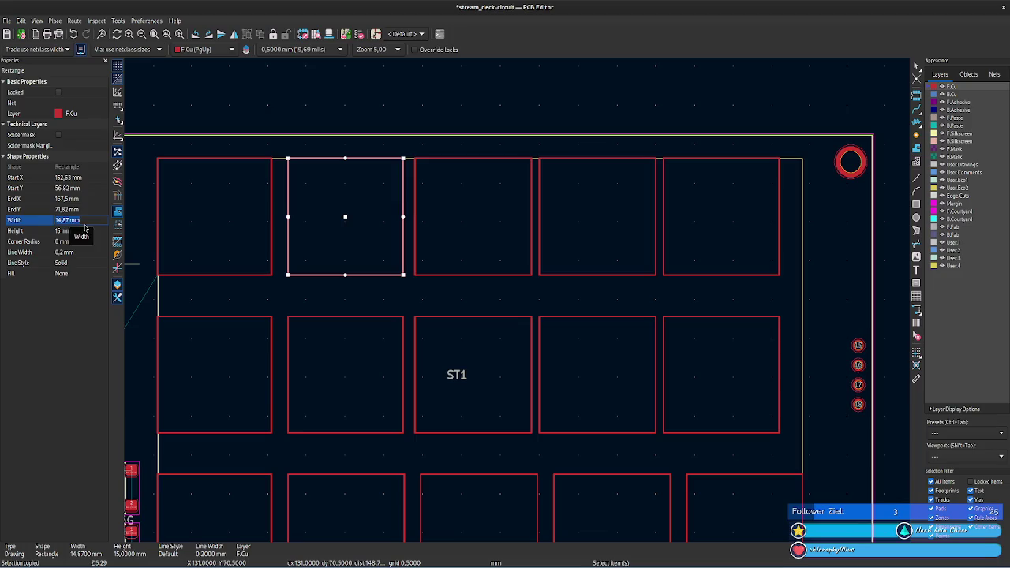
{"action": "key", "text": "m"}
{"action": "left_click", "coordinate": [272, 317]}
{"action": "left_click", "coordinate": [87, 220]}
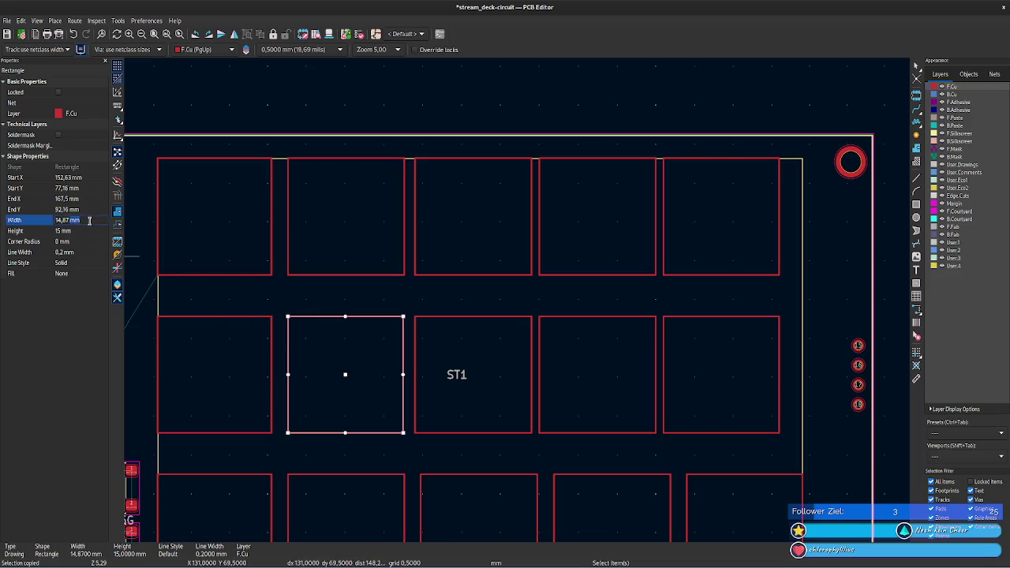
{"action": "left_click", "coordinate": [462, 286]}
{"action": "key", "text": "ctrl+s"}
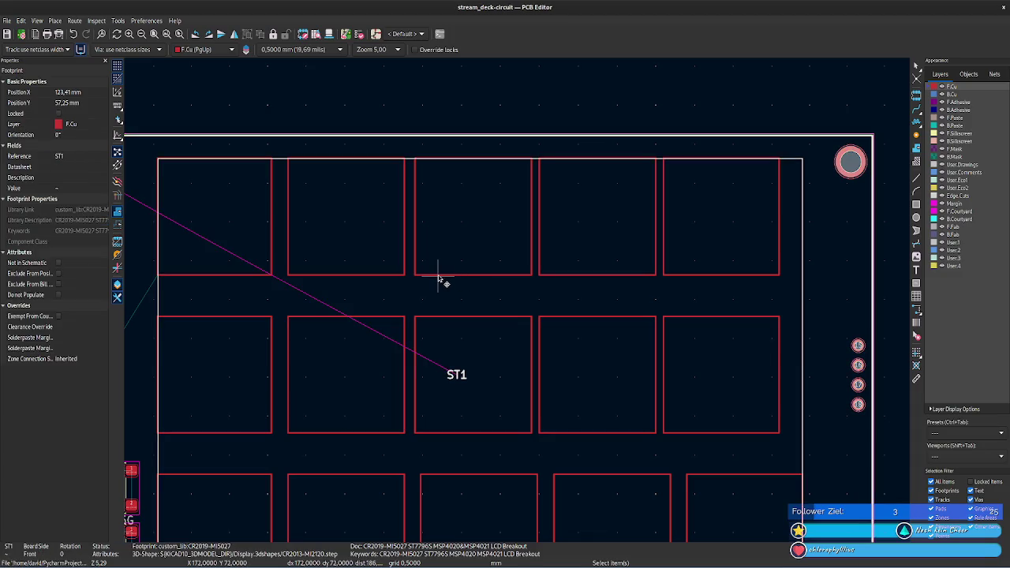
{"action": "left_click", "coordinate": [440, 475]}
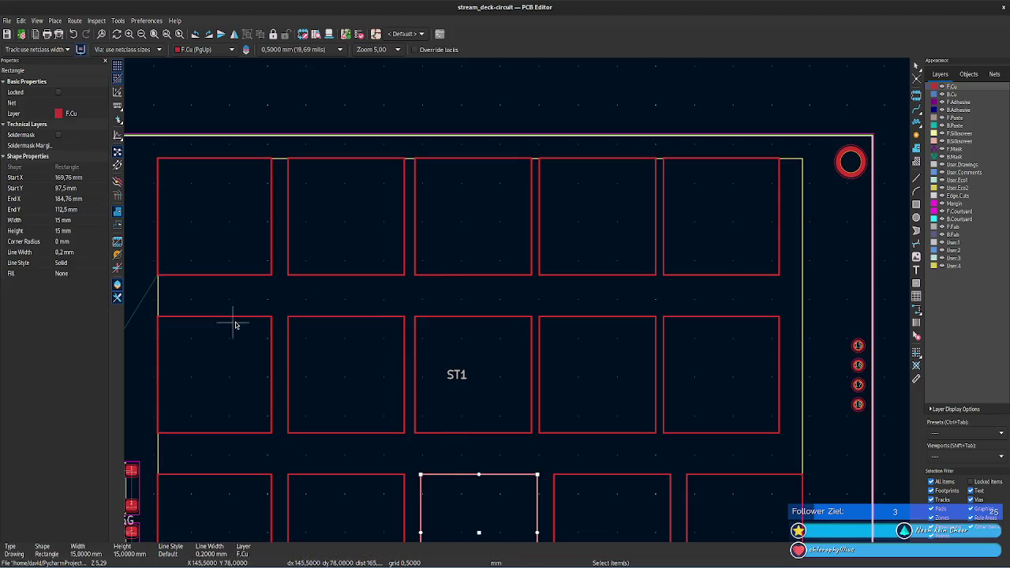
- Set the top-middle rectangle's Start X to 169,76 mm, matching the bottom-middle one
{"action": "left_click", "coordinate": [88, 178]}
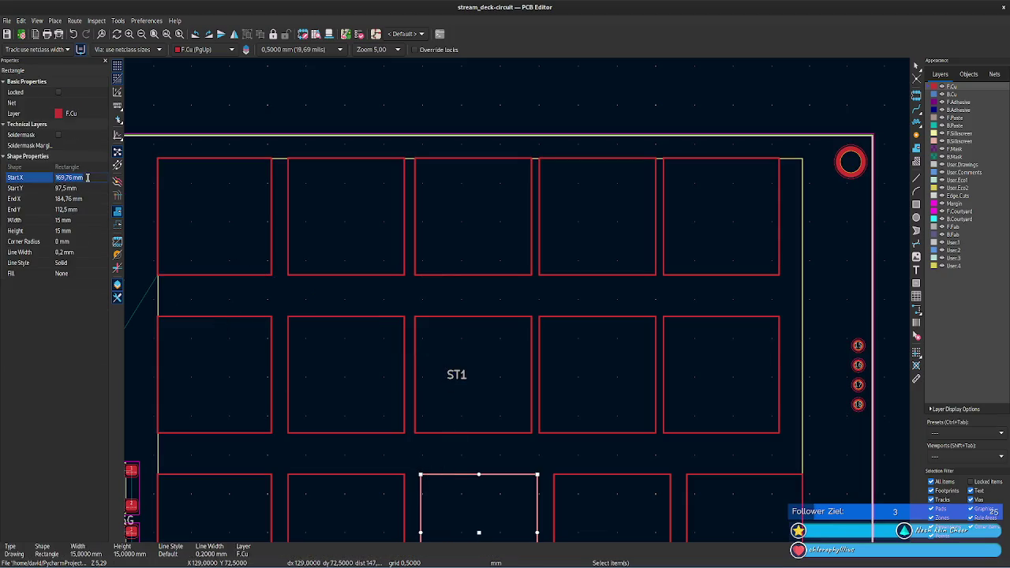
{"action": "left_click", "coordinate": [427, 317]}
{"action": "left_click", "coordinate": [88, 177]}
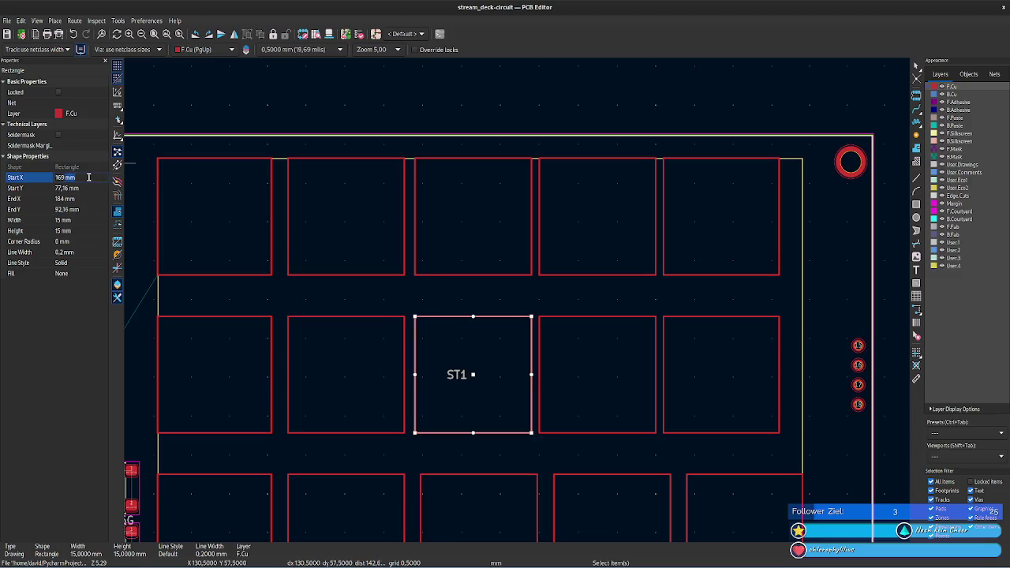
{"action": "left_click", "coordinate": [416, 275]}
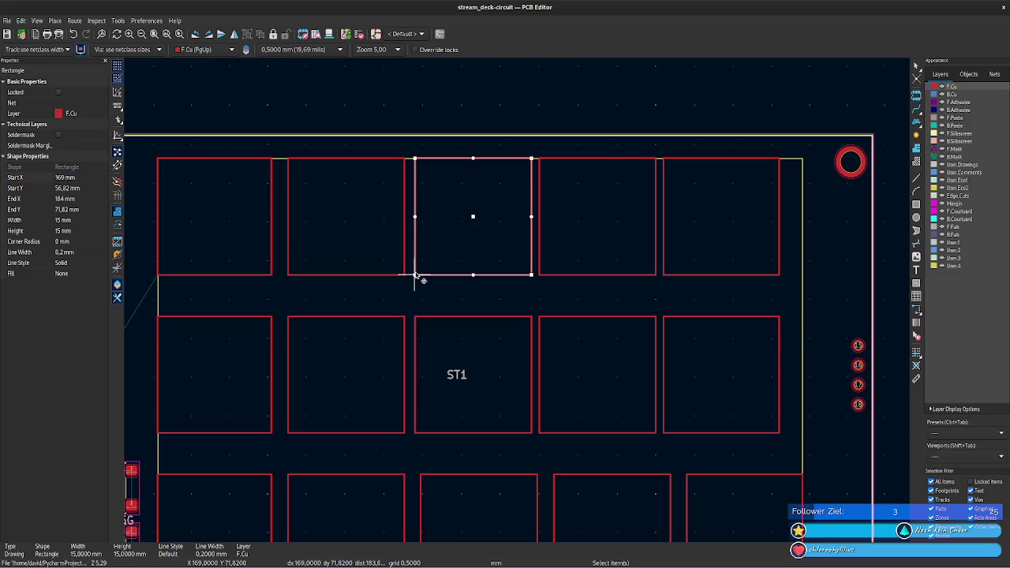
{"action": "left_click_drag", "start_coordinate": [93, 181], "coordinate": [383, 333]}
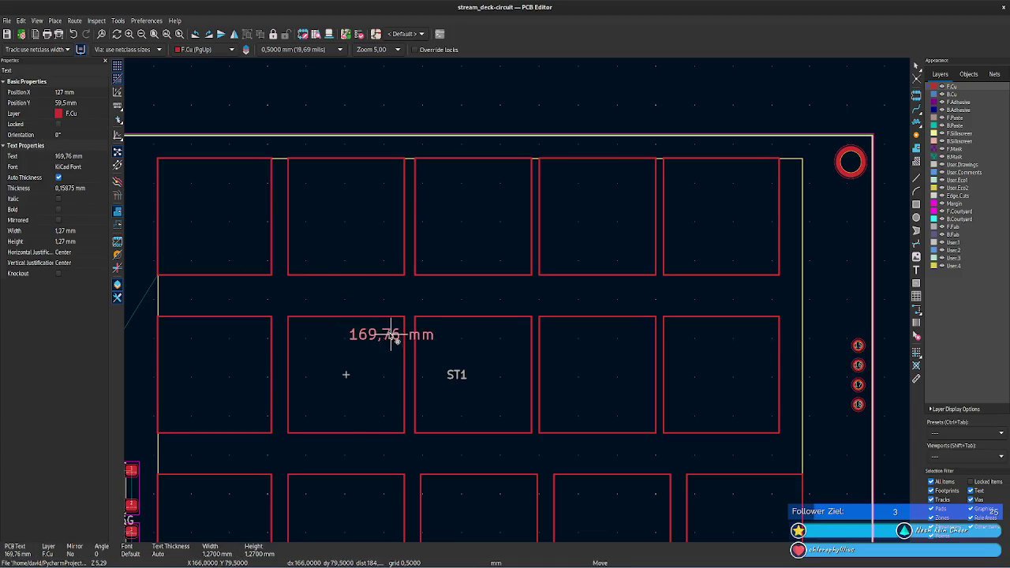
{"action": "left_click", "coordinate": [416, 276]}
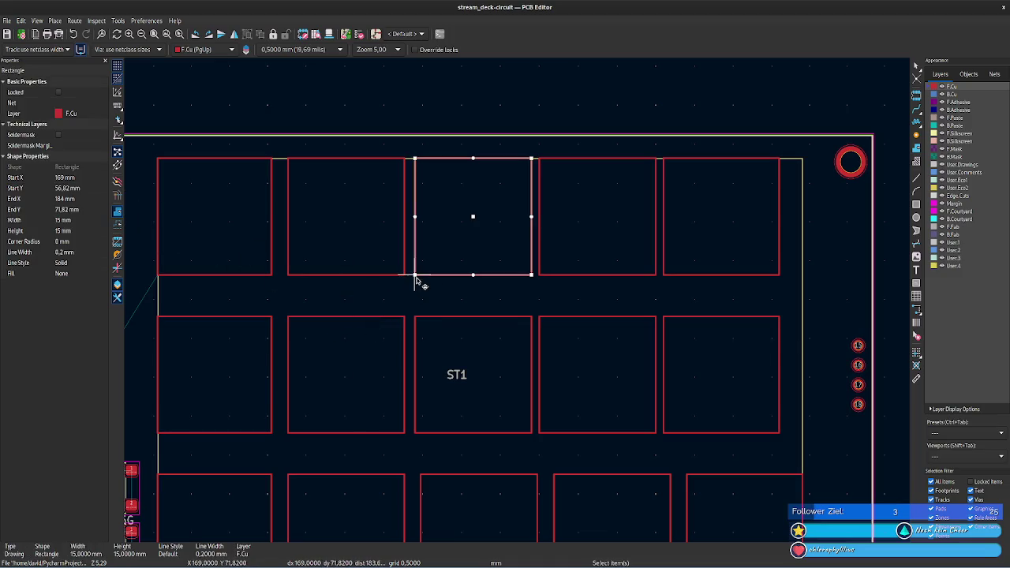
{"action": "left_click", "coordinate": [84, 178]}
{"action": "type", "text": ",76 "}
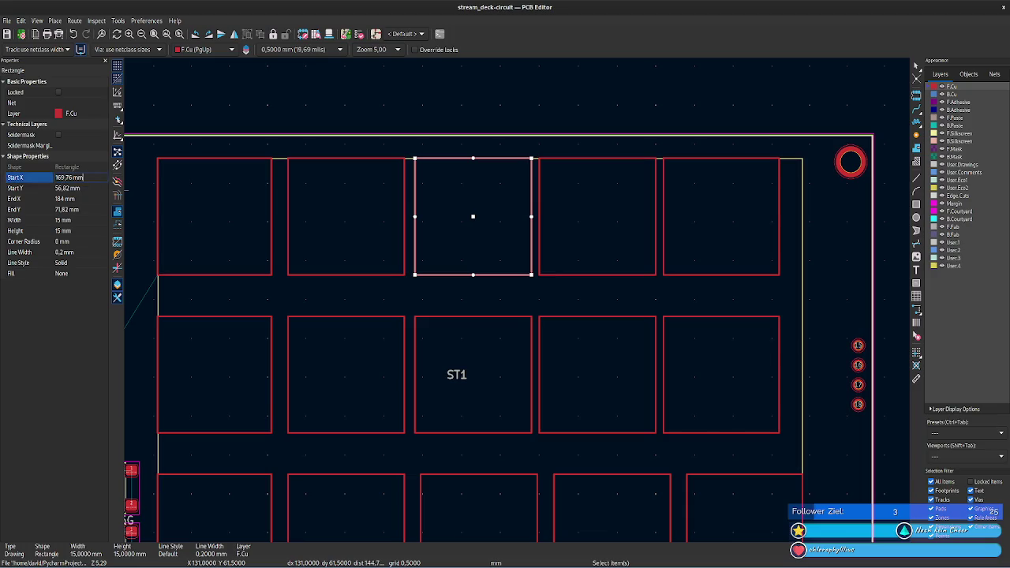
{"action": "type", "text": "m"}
- Give the ST1 rectangle Start X 169,76 mm and both middle-column rectangles 15 mm width
{"action": "left_click", "coordinate": [417, 322]}
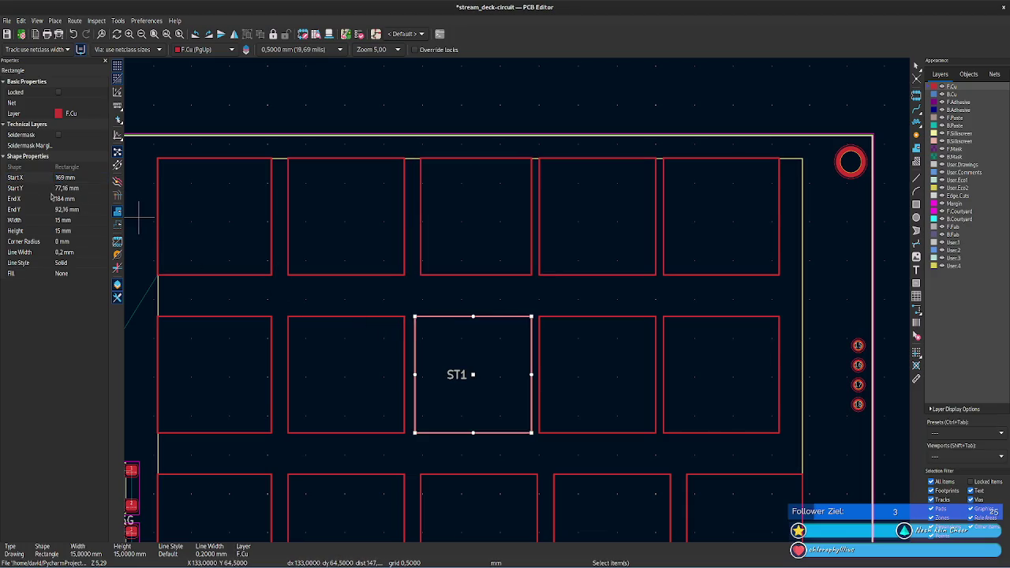
{"action": "left_click", "coordinate": [78, 179]}
{"action": "type", "text": "169,76 mm"}
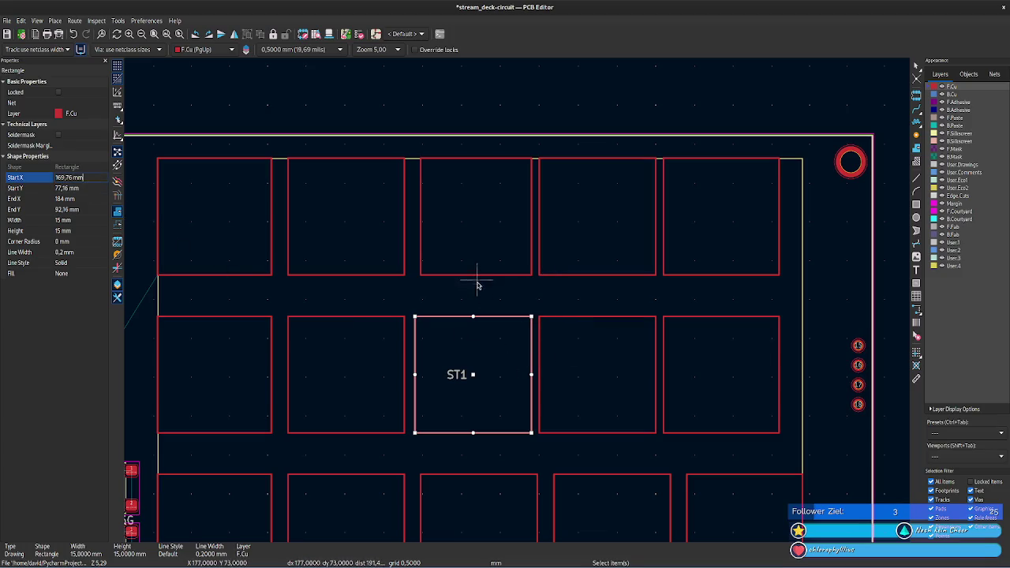
{"action": "left_click", "coordinate": [84, 221]}
{"action": "type", "text": "15 "}
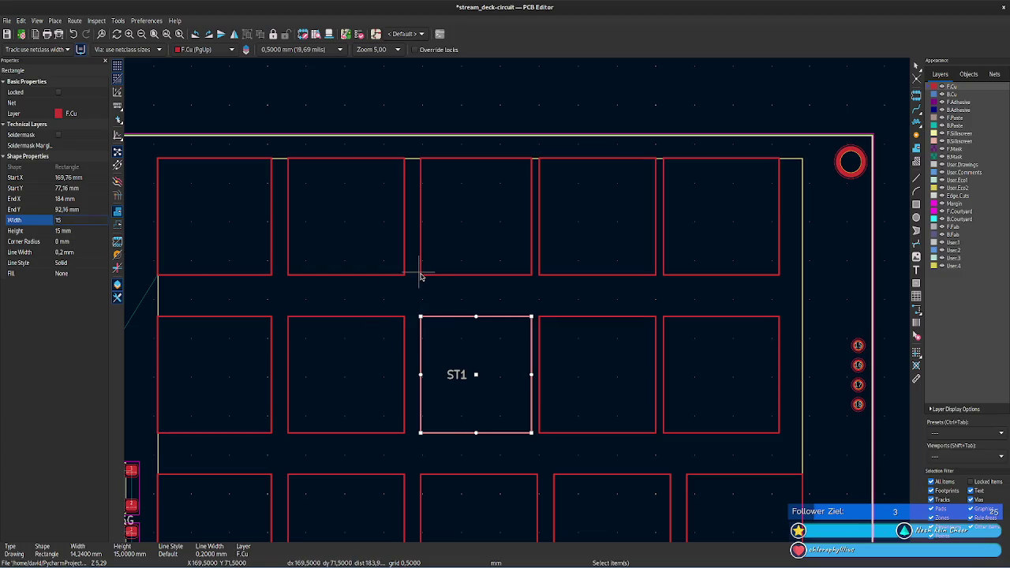
{"action": "type", "text": "m"}
{"action": "left_click", "coordinate": [420, 276]}
{"action": "left_click", "coordinate": [79, 221]}
{"action": "type", "text": "15"}
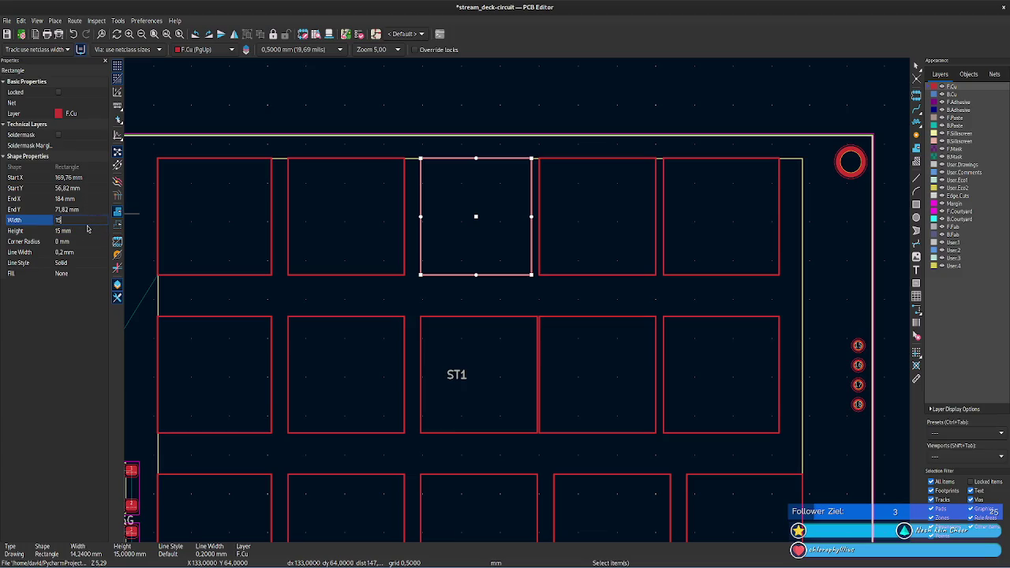
{"action": "left_click", "coordinate": [543, 277]}
- Copy the fourth bottom rectangle's Start X 186,89 mm into the fourth top rectangle
{"action": "left_click", "coordinate": [569, 476]}
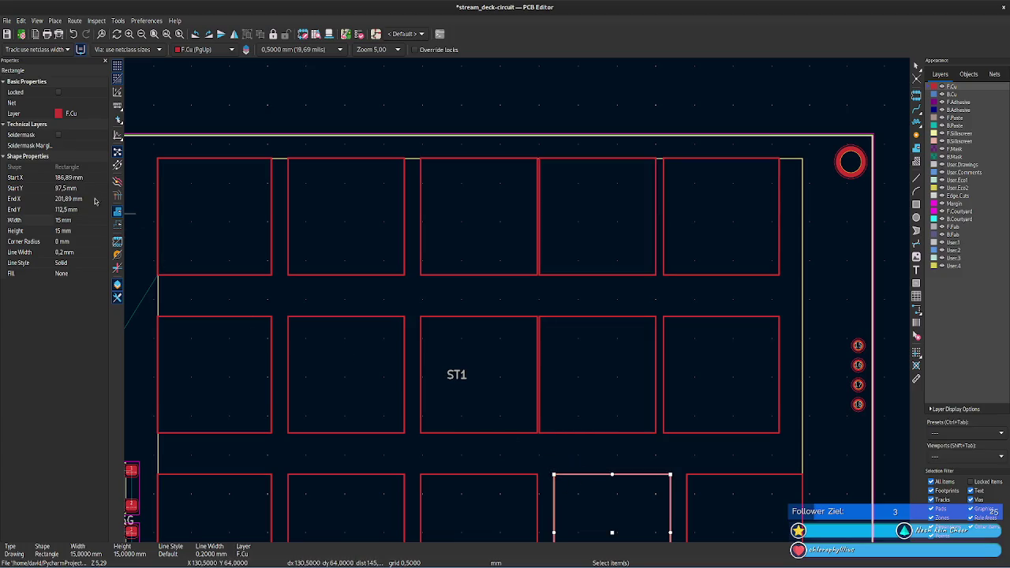
{"action": "left_click", "coordinate": [92, 179]}
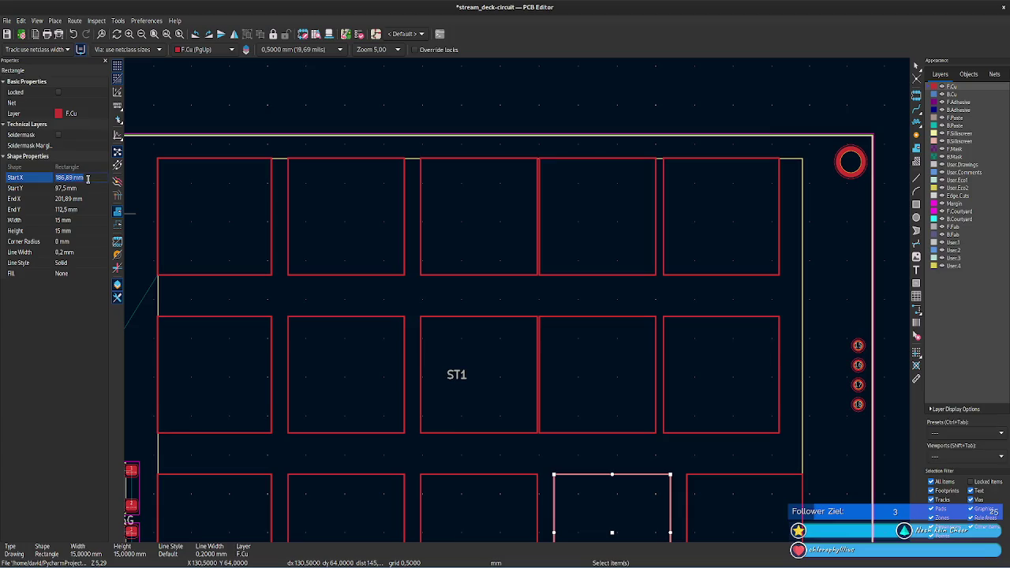
{"action": "left_click", "coordinate": [562, 276]}
{"action": "left_click", "coordinate": [78, 177]}
{"action": "key", "text": "ctrl+v"}
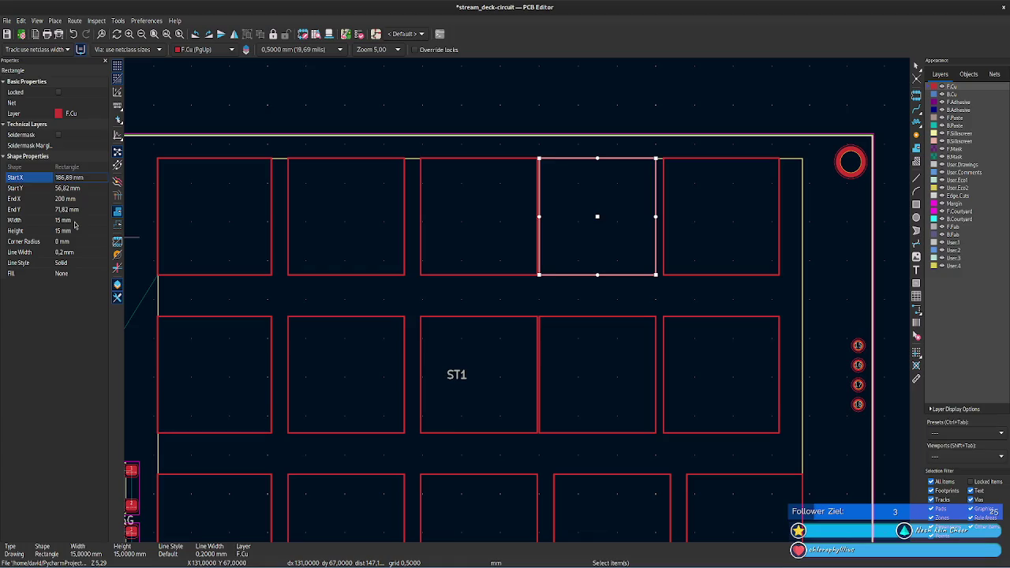
- Make the fourth top rectangle 15 mm wide and align the fourth middle rectangle at 186,89 mm, 15 mm wide
{"action": "left_click", "coordinate": [73, 220]}
{"action": "type", "text": "15"}
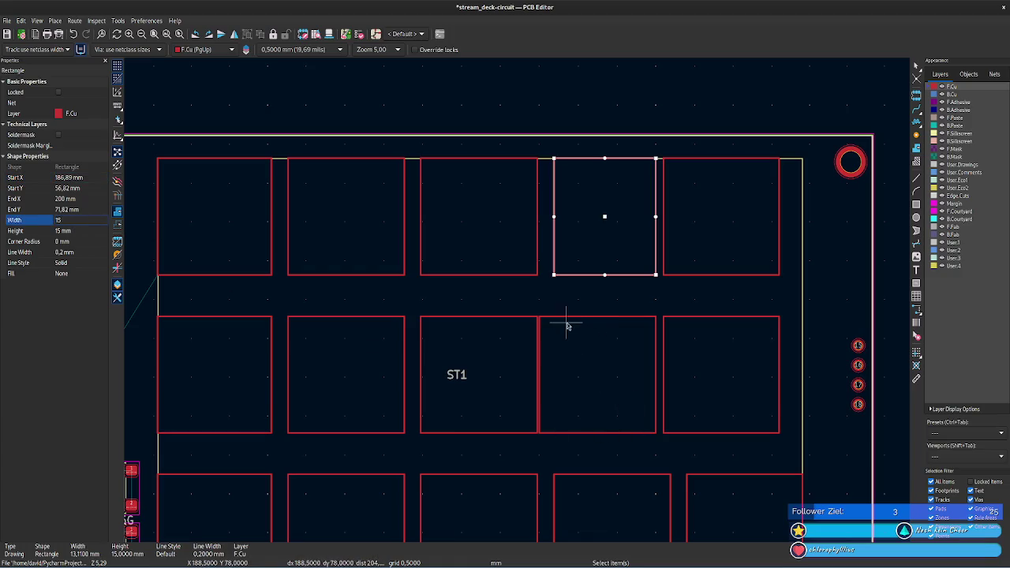
{"action": "left_click", "coordinate": [562, 319]}
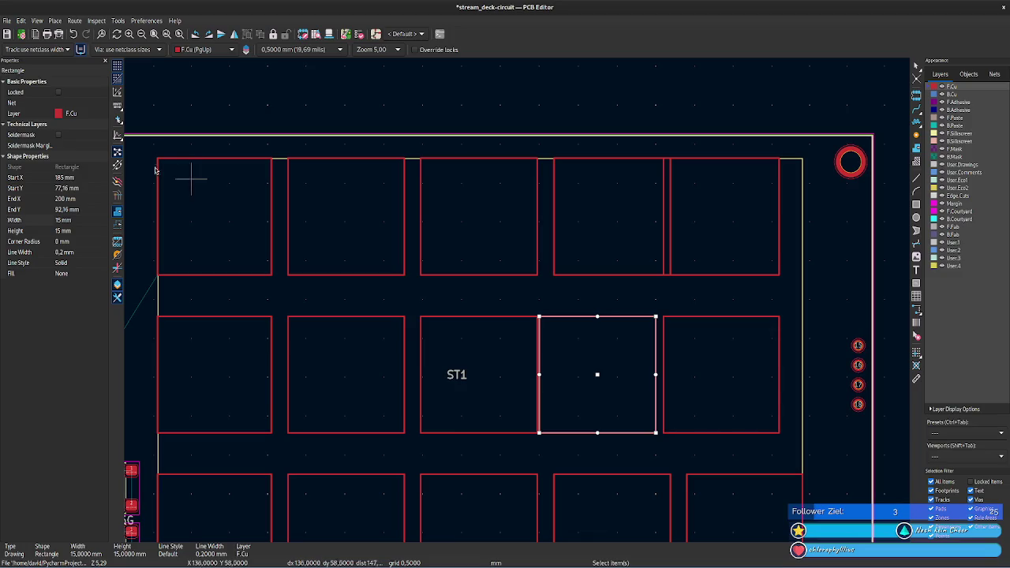
{"action": "left_click", "coordinate": [81, 177]}
{"action": "left_click", "coordinate": [80, 221]}
{"action": "type", "text": "15"}
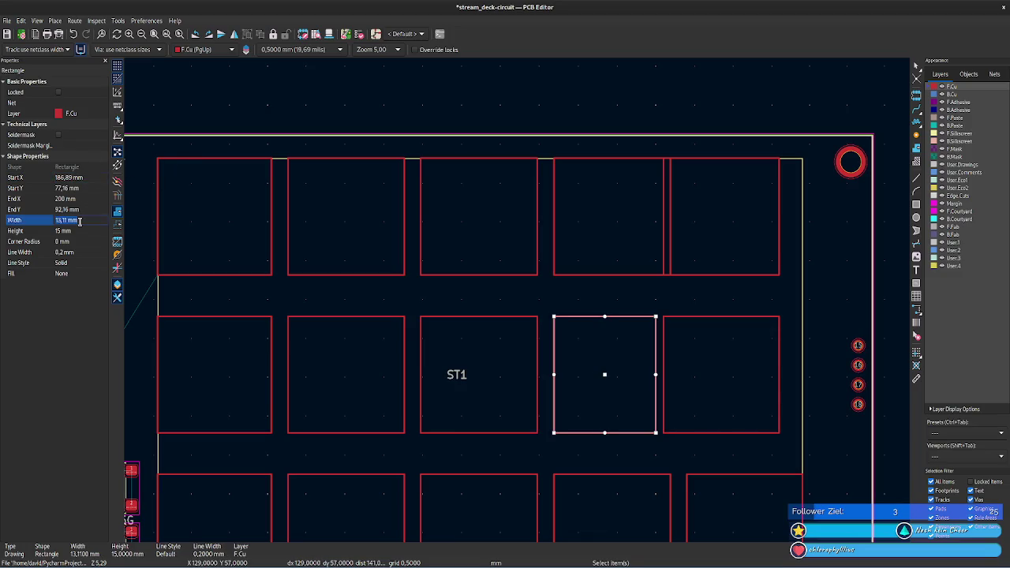
{"action": "key", "text": "m"}
- Set the top-right rectangle to the bottom-right's Start X 204,02 mm with 15 mm width
{"action": "left_click", "coordinate": [686, 475]}
{"action": "left_click", "coordinate": [69, 177]}
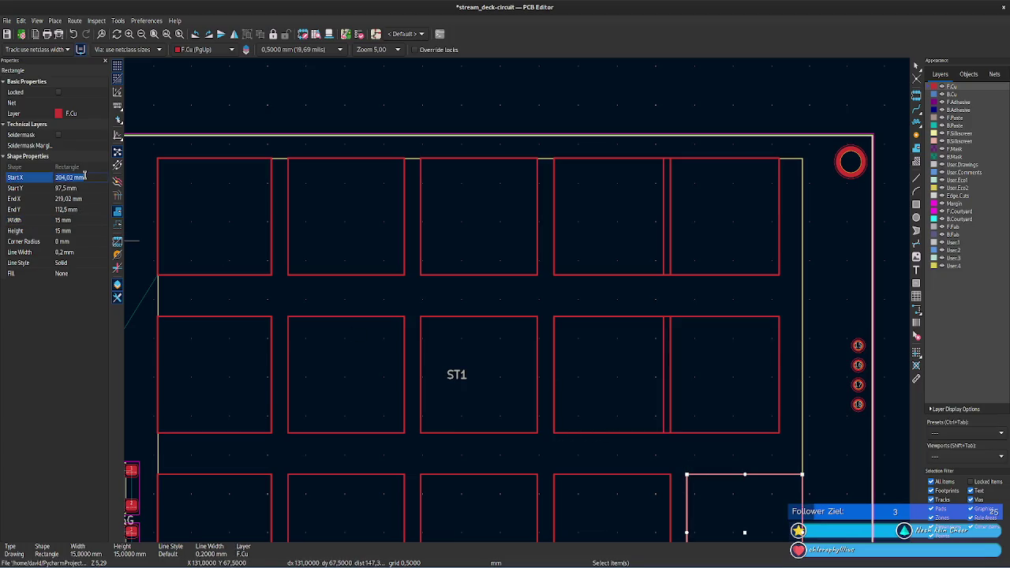
{"action": "key", "text": "ctrl+z"}
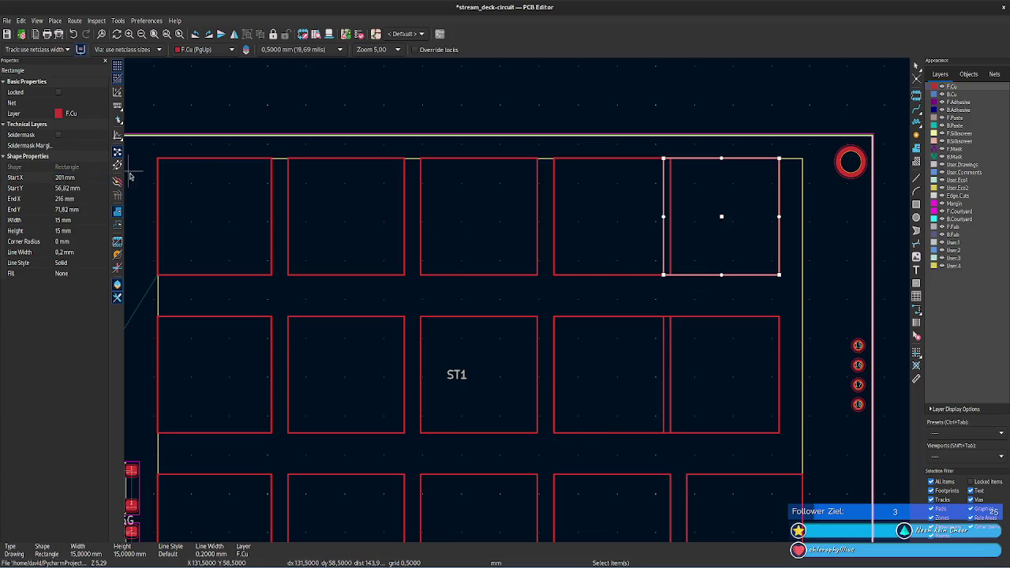
{"action": "triple_click", "coordinate": [79, 177]}
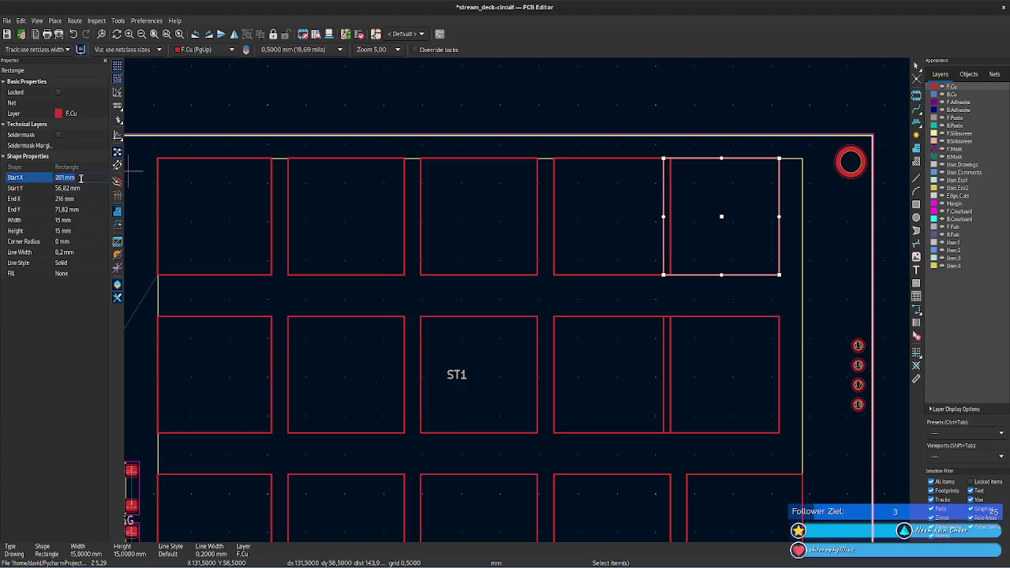
{"action": "type", "text": "204,02"}
{"action": "left_click", "coordinate": [80, 220]}
{"action": "type", "text": "15"}
- Give the middle-right rectangle Start X 204,02 mm and 15 mm width, then clear the selection
{"action": "left_click", "coordinate": [685, 323]}
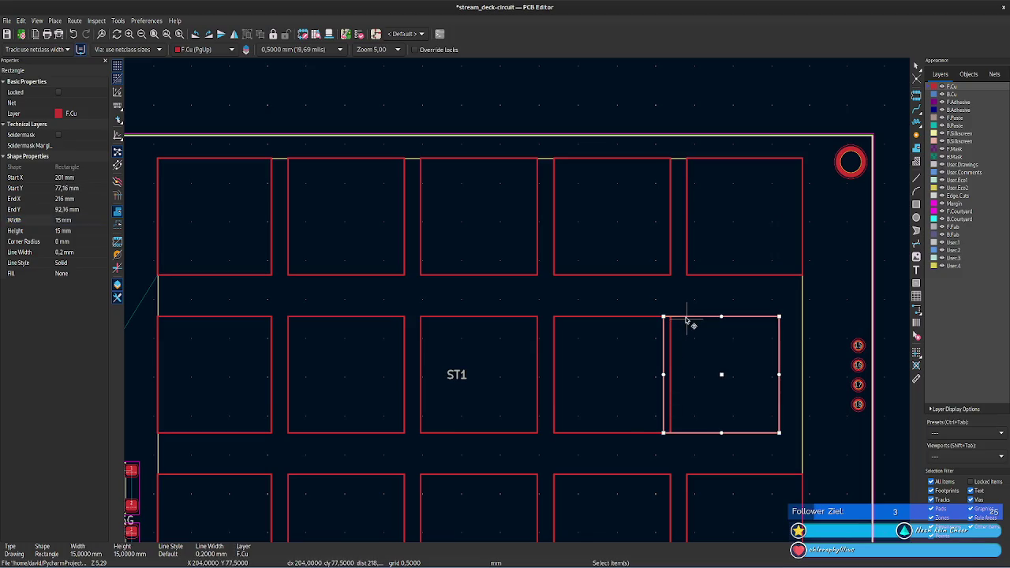
{"action": "left_click", "coordinate": [79, 178]}
{"action": "type", "text": "204,02"}
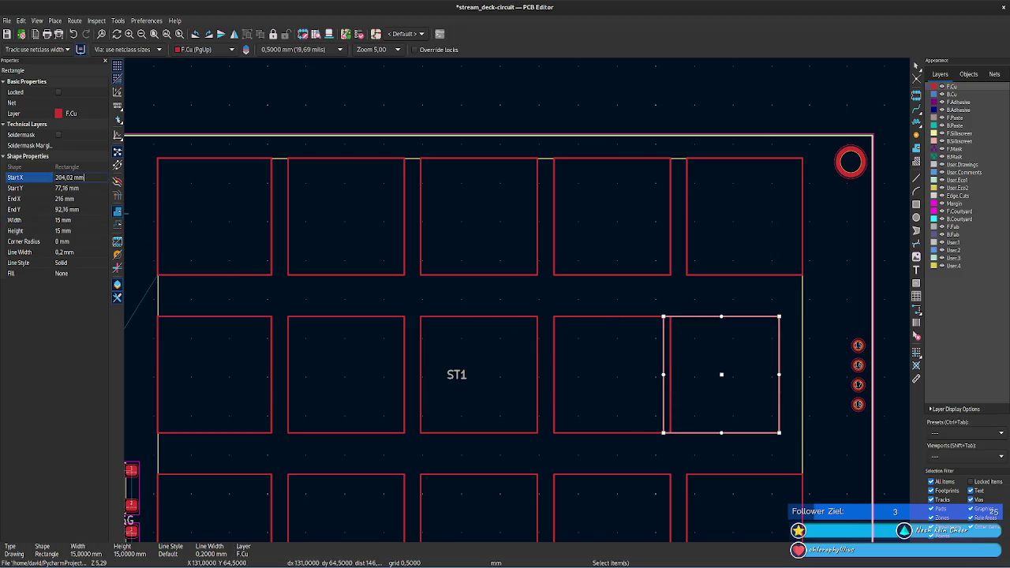
{"action": "left_click", "coordinate": [85, 226]}
{"action": "type", "text": "15"}
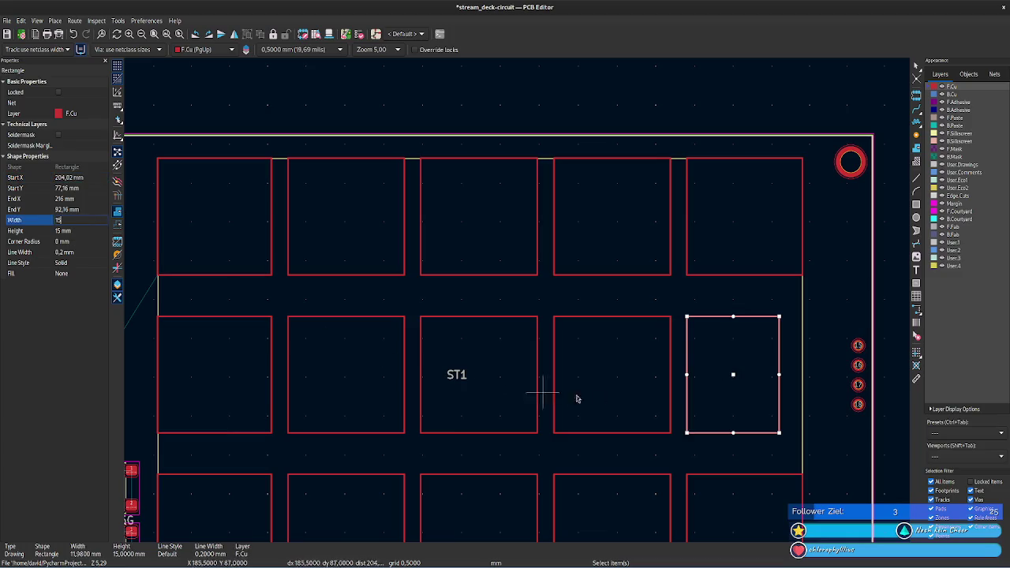
{"action": "key", "text": "Tab"}
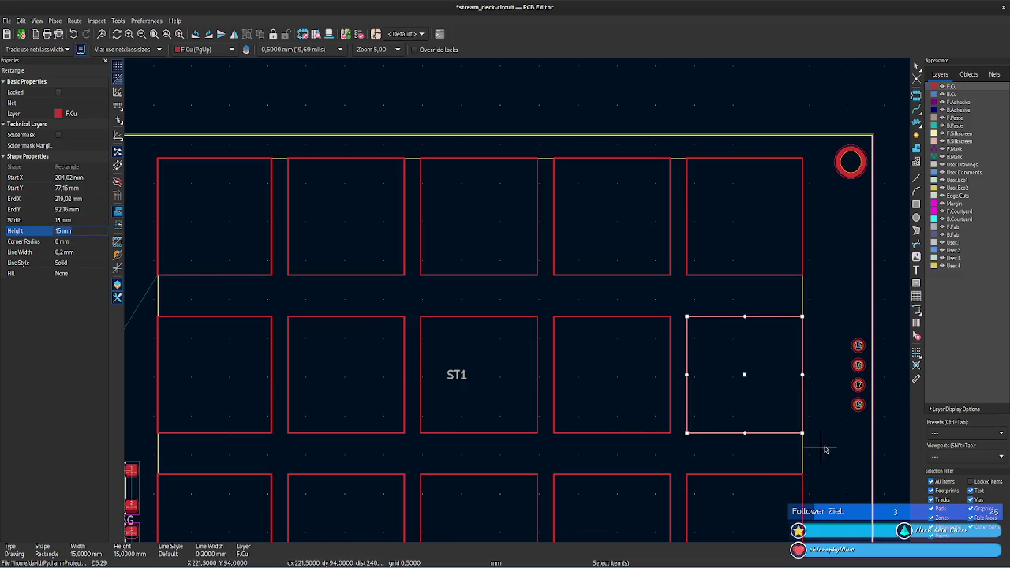
{"action": "left_click", "coordinate": [824, 449]}
{"action": "left_click", "coordinate": [537, 122]}
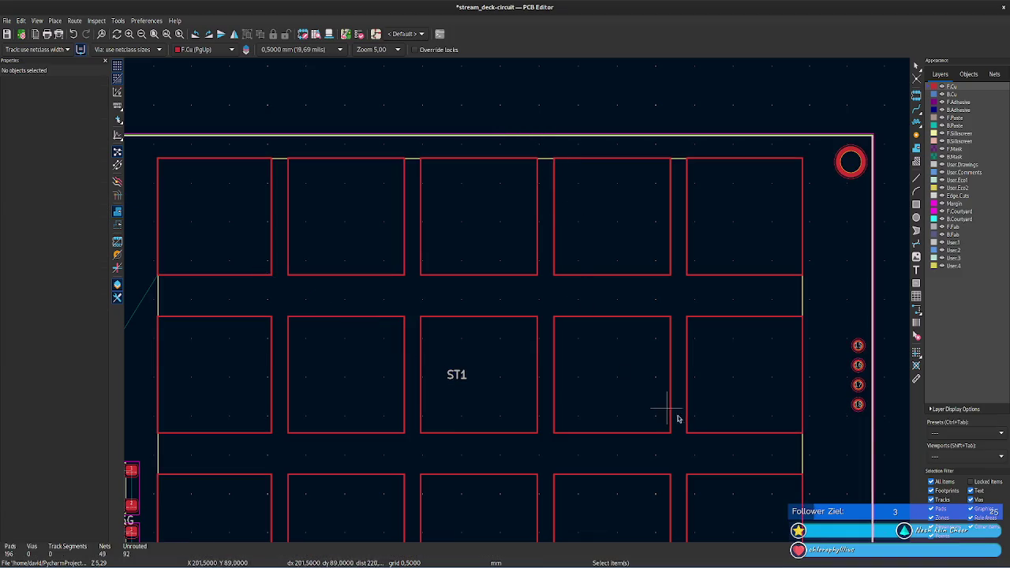
- Move switch SW9 off the LCD to the board's left side, at X 128,52 mm, Y 96,75 mm
{"action": "scroll", "coordinate": [519, 298], "scroll_direction": "down", "scroll_amount": 2}
{"action": "scroll", "coordinate": [345, 440], "scroll_direction": "down", "scroll_amount": 2}
{"action": "middle_click_drag", "start_coordinate": [345, 440], "coordinate": [479, 399]}
{"action": "scroll", "coordinate": [518, 305], "scroll_direction": "up", "scroll_amount": 1}
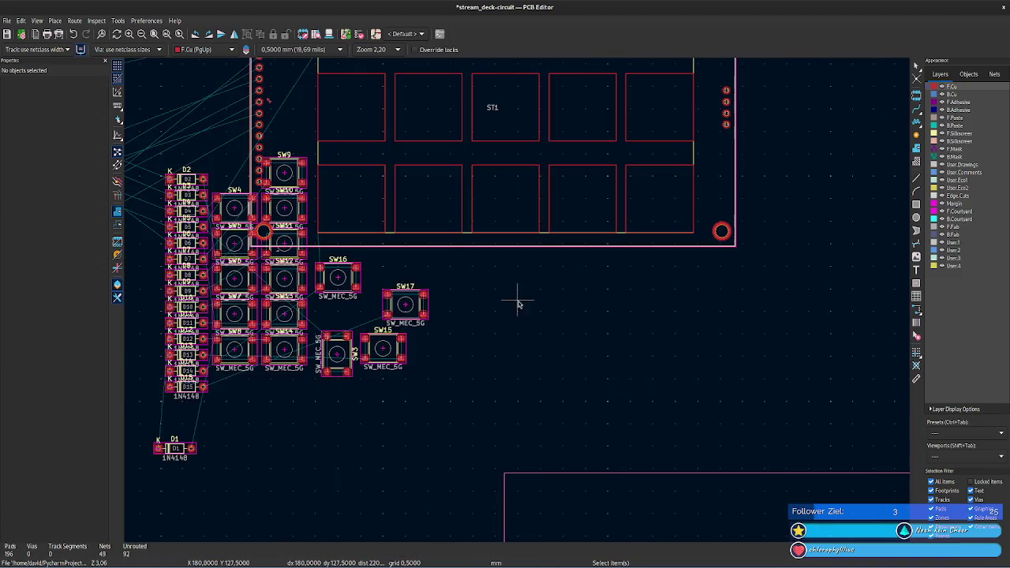
{"action": "mouse_move", "coordinate": [526, 258]}
{"action": "middle_mouse_down"}
{"action": "mouse_move", "coordinate": [596, 436]}
{"action": "mouse_move", "coordinate": [502, 262]}
{"action": "mouse_move", "coordinate": [522, 408]}
{"action": "mouse_move", "coordinate": [511, 456]}
{"action": "middle_mouse_up"}
{"action": "scroll", "coordinate": [501, 262], "scroll_direction": "up", "scroll_amount": 1}
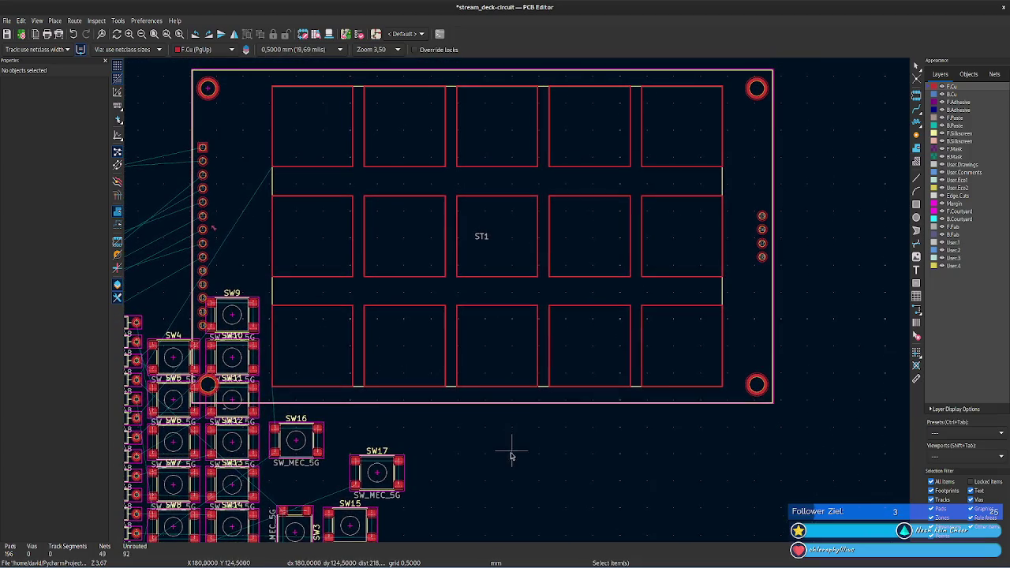
{"action": "left_click_drag", "start_coordinate": [240, 323], "coordinate": [276, 261]}
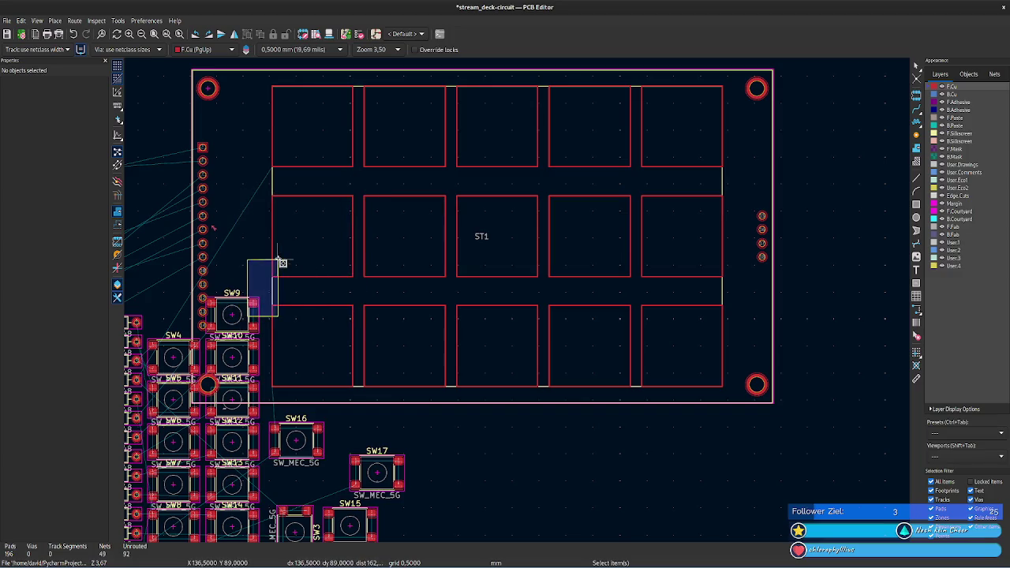
{"action": "left_click", "coordinate": [256, 335]}
{"action": "left_click_drag", "start_coordinate": [244, 318], "coordinate": [382, 180]}
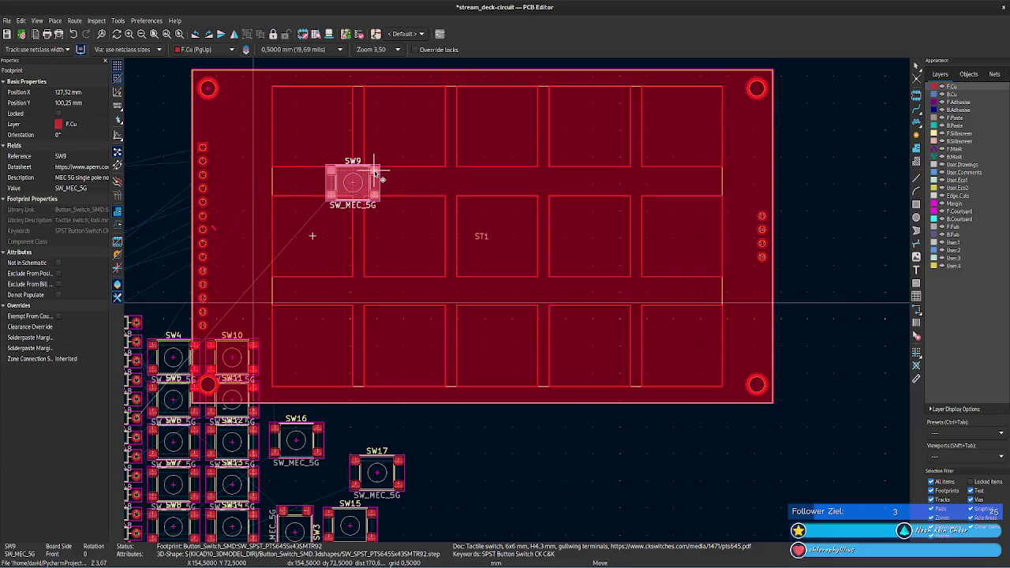
{"action": "left_click_drag", "start_coordinate": [382, 180], "coordinate": [264, 298]}
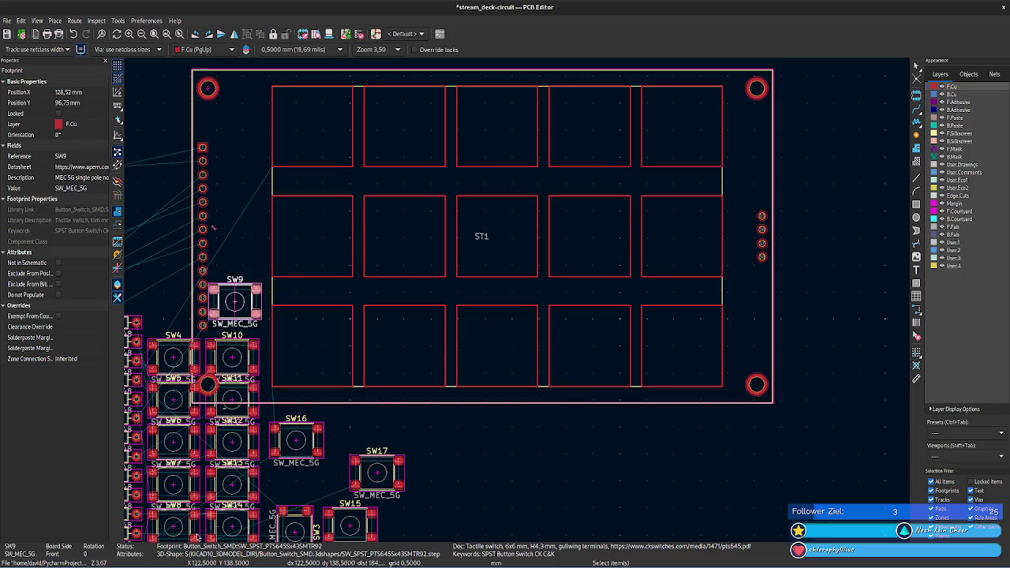
{"action": "mouse_move", "coordinate": [513, 517]}
{"action": "middle_mouse_down"}
{"action": "mouse_move", "coordinate": [542, 450]}
{"action": "mouse_move", "coordinate": [573, 451]}
{"action": "middle_mouse_up"}
- Rotate switch SW3 clockwise to 0°, after undoing a trial counterclockwise turn of SW9
{"action": "right_click", "coordinate": [364, 119]}
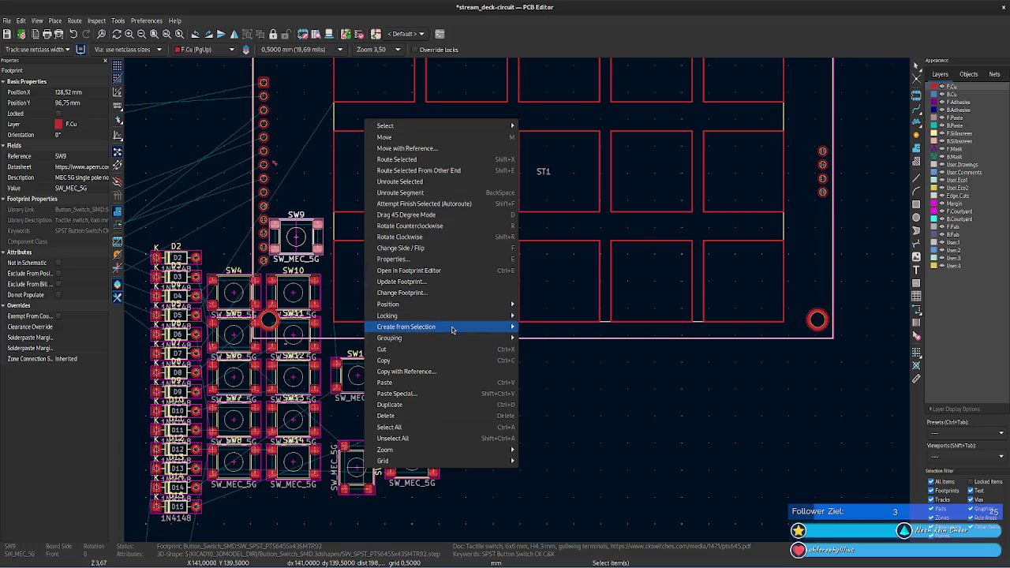
{"action": "left_click", "coordinate": [465, 231]}
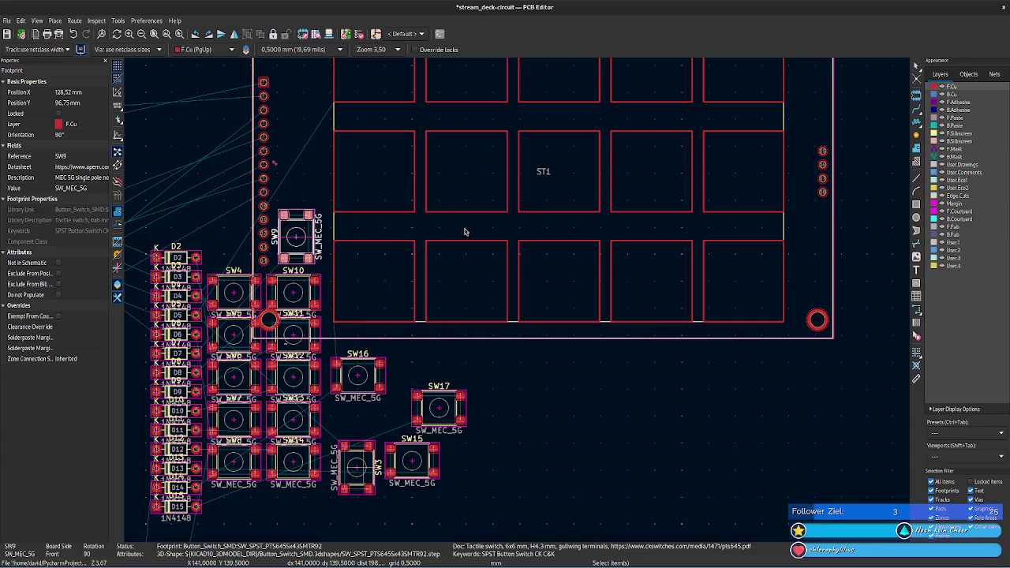
{"action": "key", "text": "ctrl+z"}
{"action": "key", "text": "ctrl+s"}
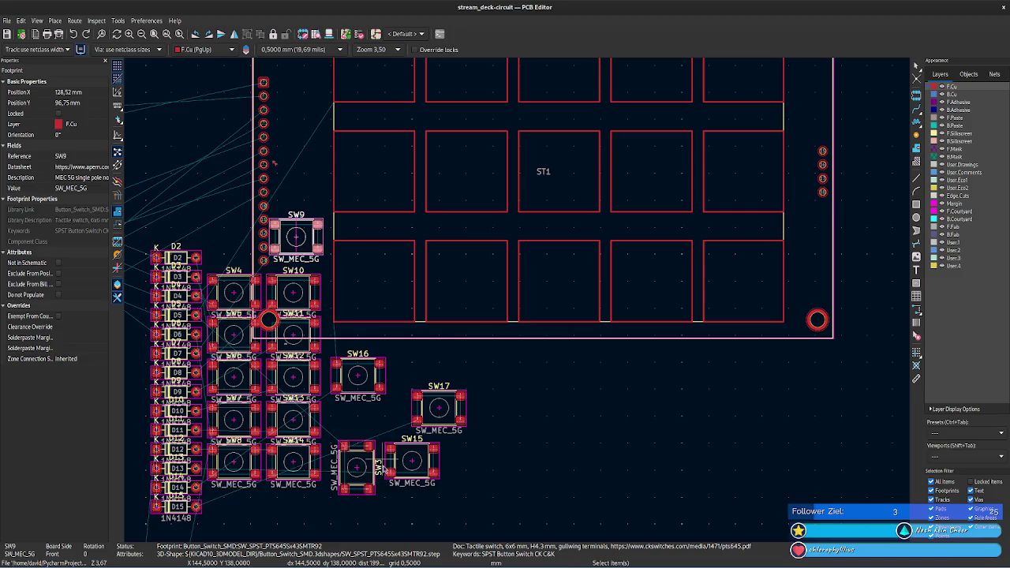
{"action": "left_click", "coordinate": [360, 481]}
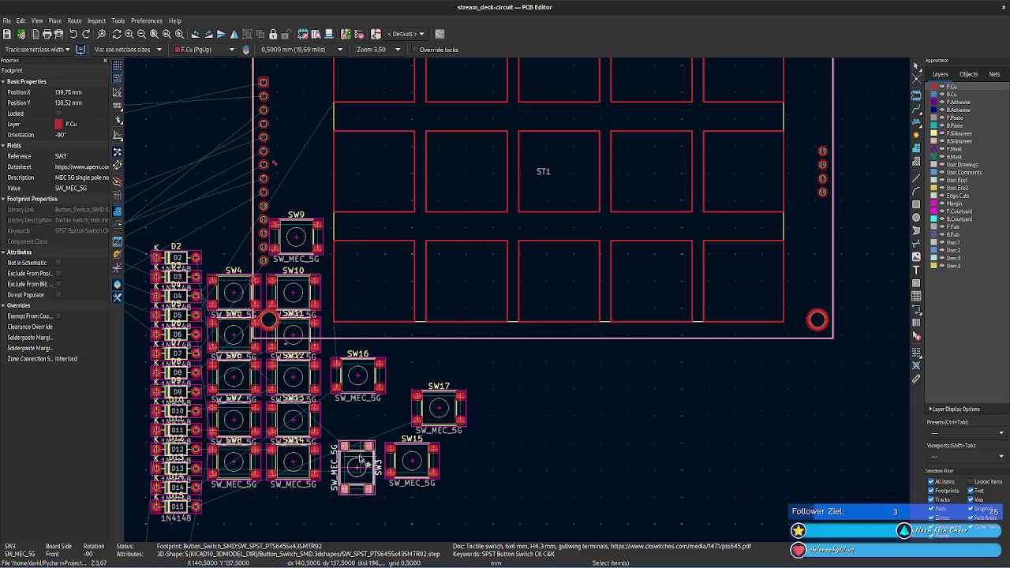
{"action": "right_click", "coordinate": [359, 468]}
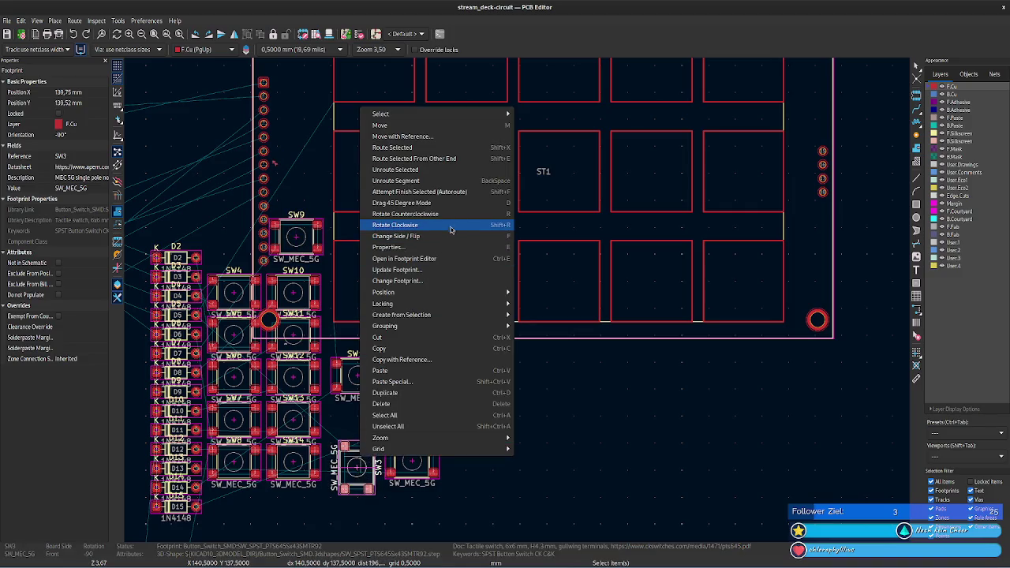
{"action": "left_click", "coordinate": [451, 227]}
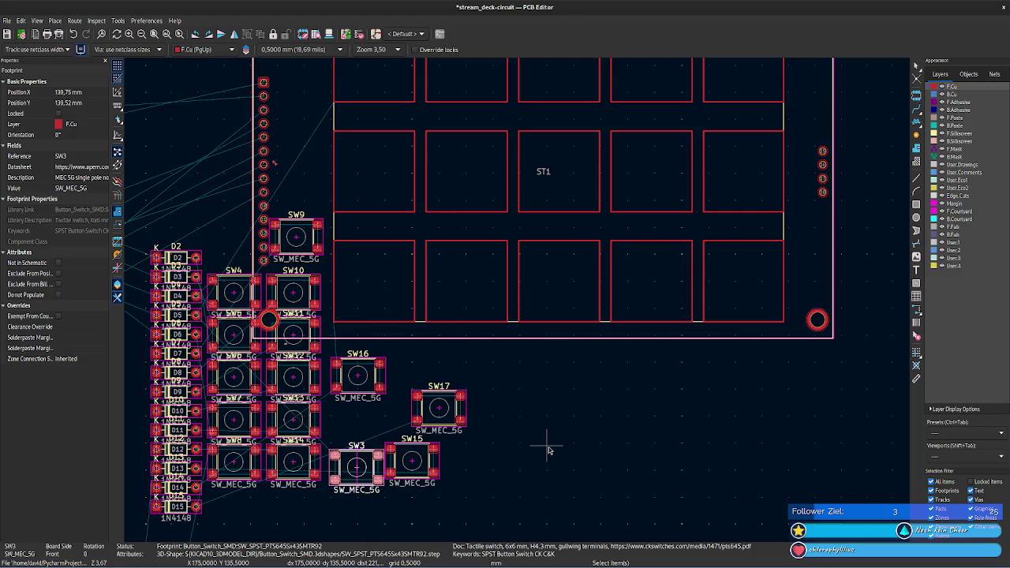
{"action": "left_click", "coordinate": [511, 441]}
{"action": "mouse_move", "coordinate": [509, 454]}
{"action": "middle_mouse_down"}
{"action": "mouse_move", "coordinate": [750, 343]}
{"action": "mouse_move", "coordinate": [533, 442]}
{"action": "middle_mouse_up"}
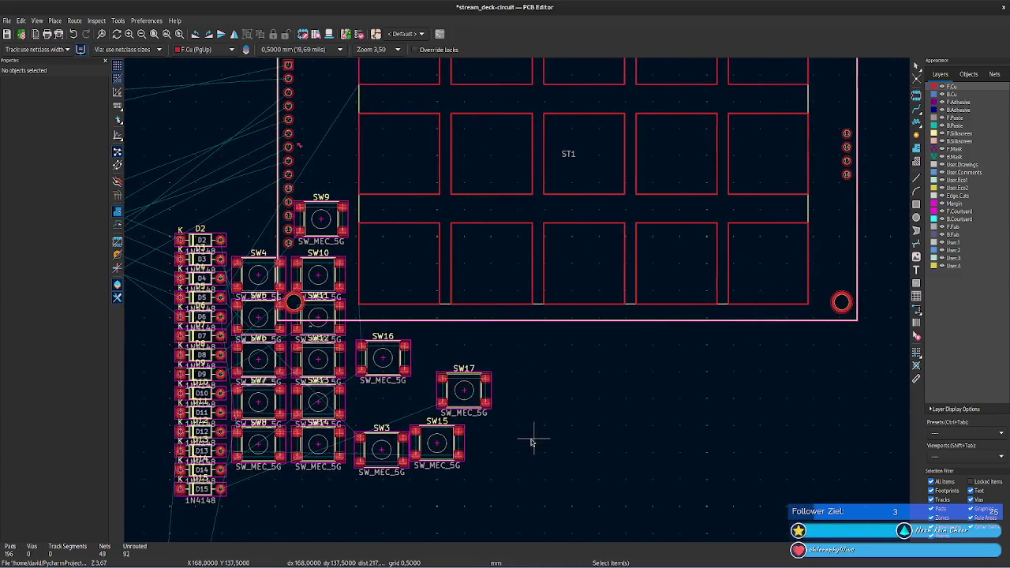
- Move SW3 to X 151 mm, Y 74 mm at the ST1 grid's top-left and save
{"action": "mouse_move", "coordinate": [531, 443]}
{"action": "middle_mouse_down"}
{"action": "mouse_move", "coordinate": [490, 460]}
{"action": "mouse_move", "coordinate": [480, 483]}
{"action": "middle_mouse_up"}
{"action": "left_click", "coordinate": [330, 488]}
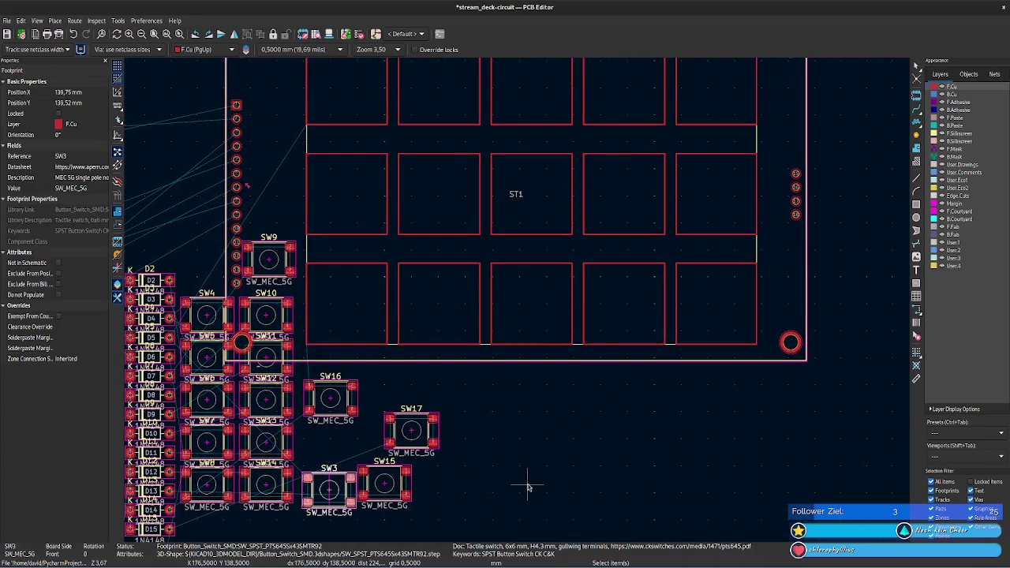
{"action": "mouse_move", "coordinate": [330, 488]}
{"action": "left_mouse_down"}
{"action": "mouse_move", "coordinate": [393, 129]}
{"action": "mouse_move", "coordinate": [392, 142]}
{"action": "left_mouse_up"}
{"action": "middle_click_drag", "start_coordinate": [548, 433], "coordinate": [578, 502]}
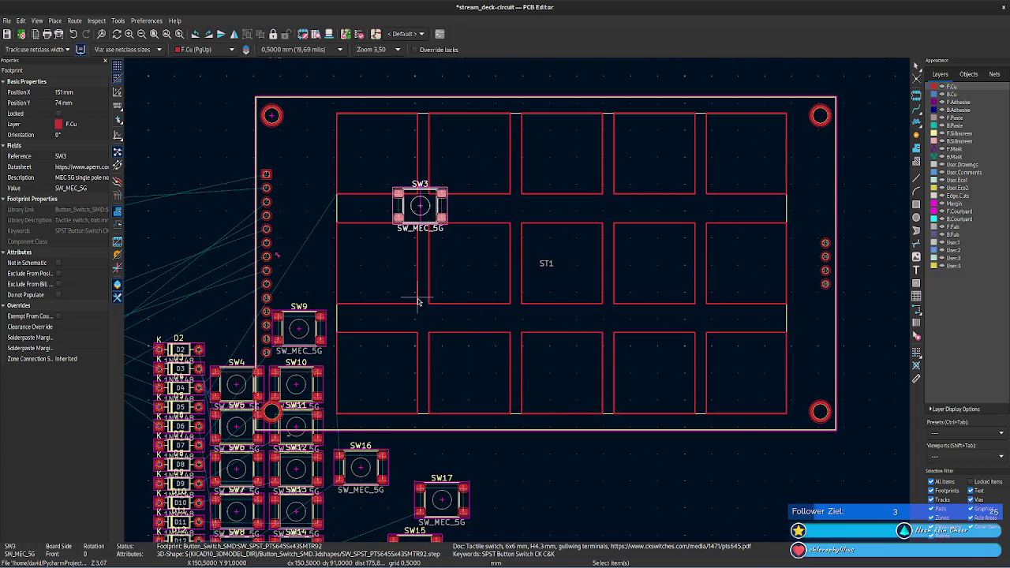
{"action": "scroll", "coordinate": [433, 213], "scroll_direction": "up", "scroll_amount": 3}
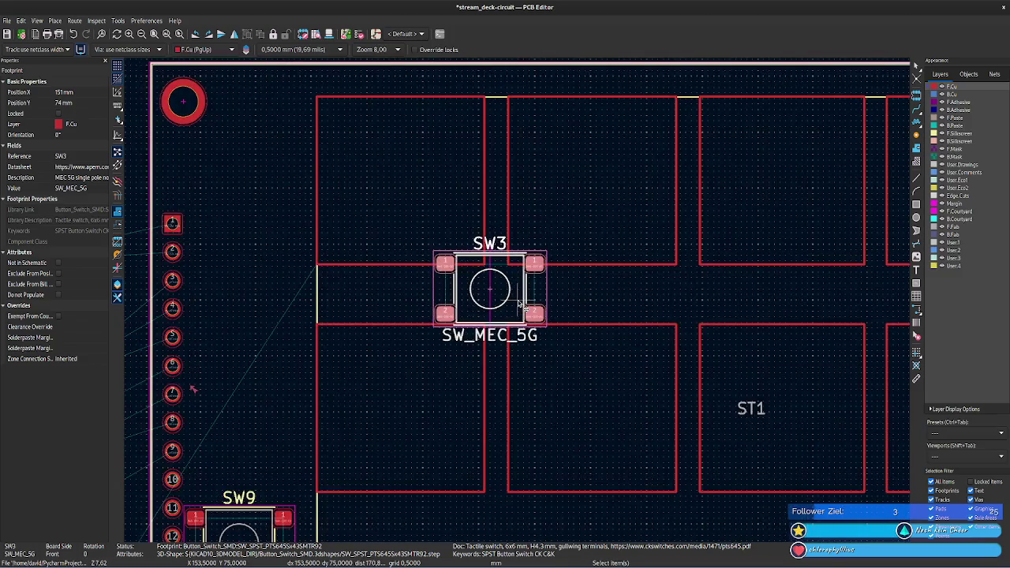
{"action": "scroll", "coordinate": [521, 306], "scroll_direction": "down", "scroll_amount": 4}
{"action": "mouse_move", "coordinate": [598, 514]}
{"action": "middle_mouse_down"}
{"action": "mouse_move", "coordinate": [544, 462]}
{"action": "mouse_move", "coordinate": [477, 317]}
{"action": "middle_mouse_up"}
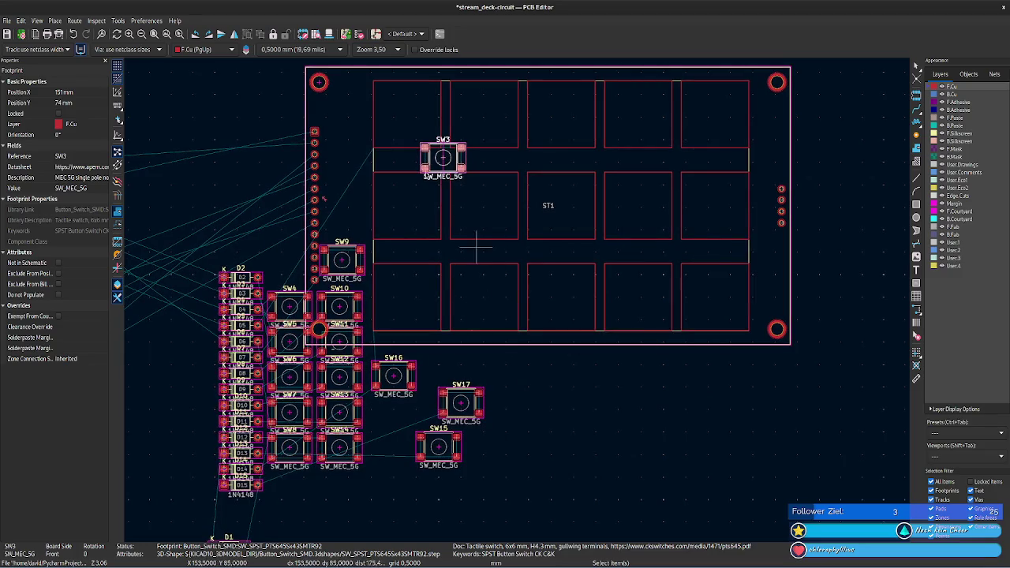
{"action": "key", "text": "ctrl+s"}
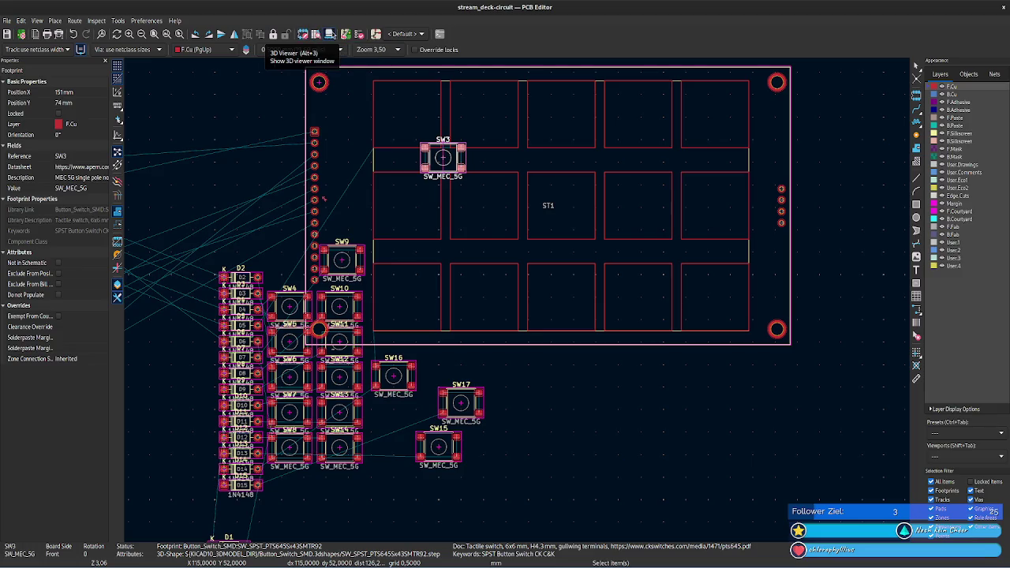
- In the Footprint Library Browser, preview SW_Cherry_MX_1.00u_Plate, then the first Button_Switch_SMD SW_DIP footprint
{"action": "left_click", "coordinate": [316, 34]}
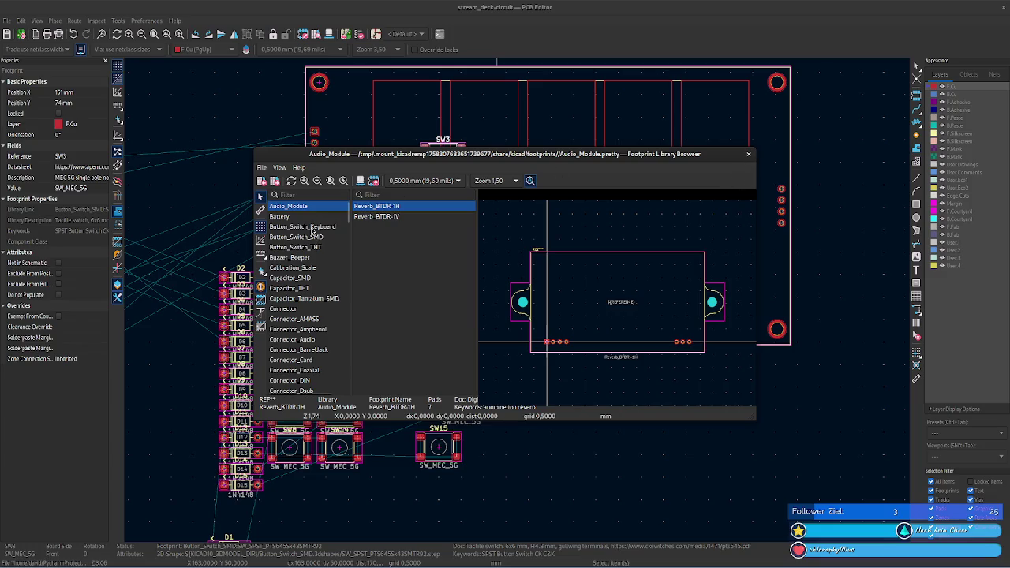
{"action": "left_click", "coordinate": [312, 227]}
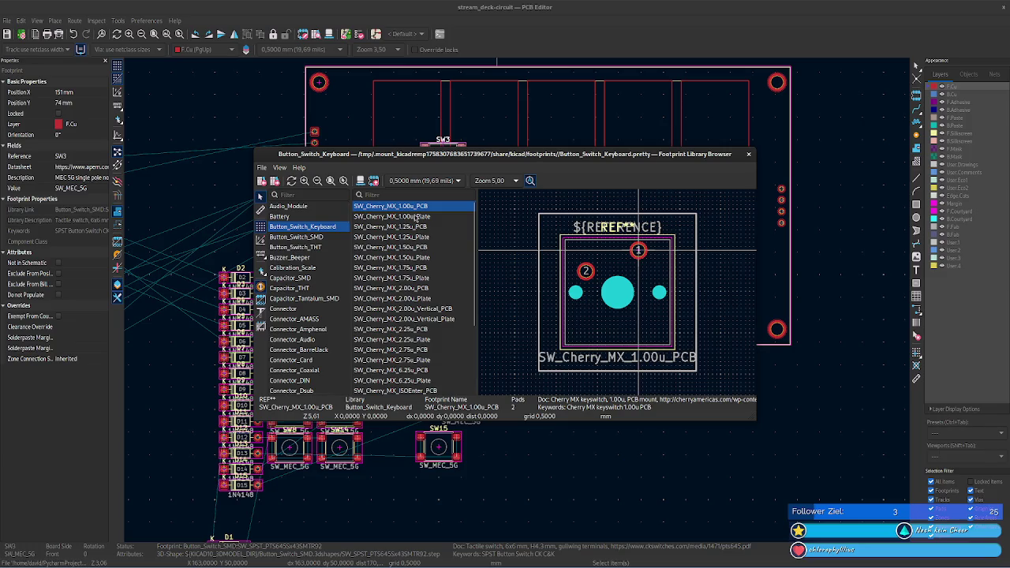
{"action": "left_click", "coordinate": [416, 217]}
{"action": "left_click", "coordinate": [325, 237]}
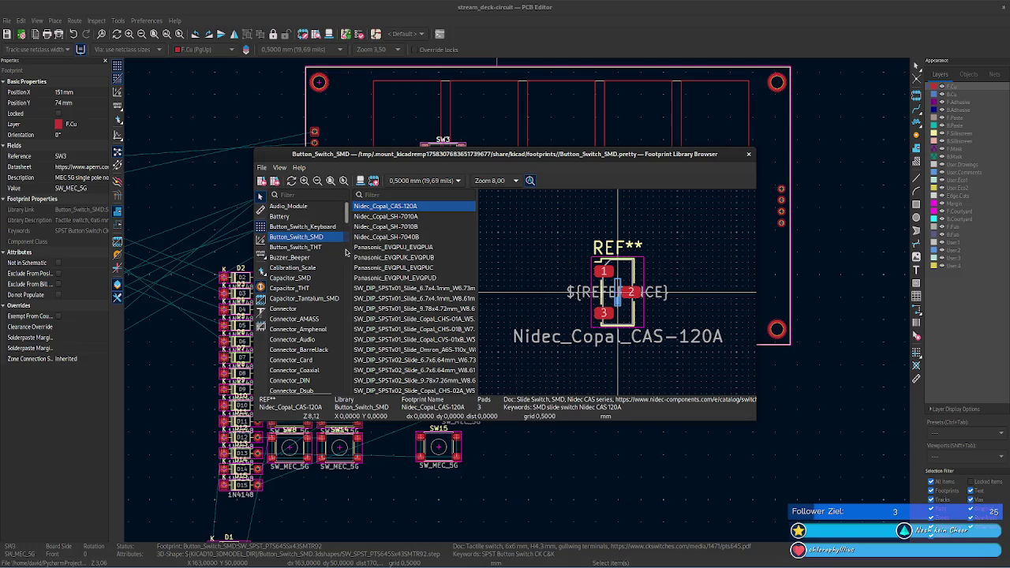
{"action": "left_click", "coordinate": [424, 288]}
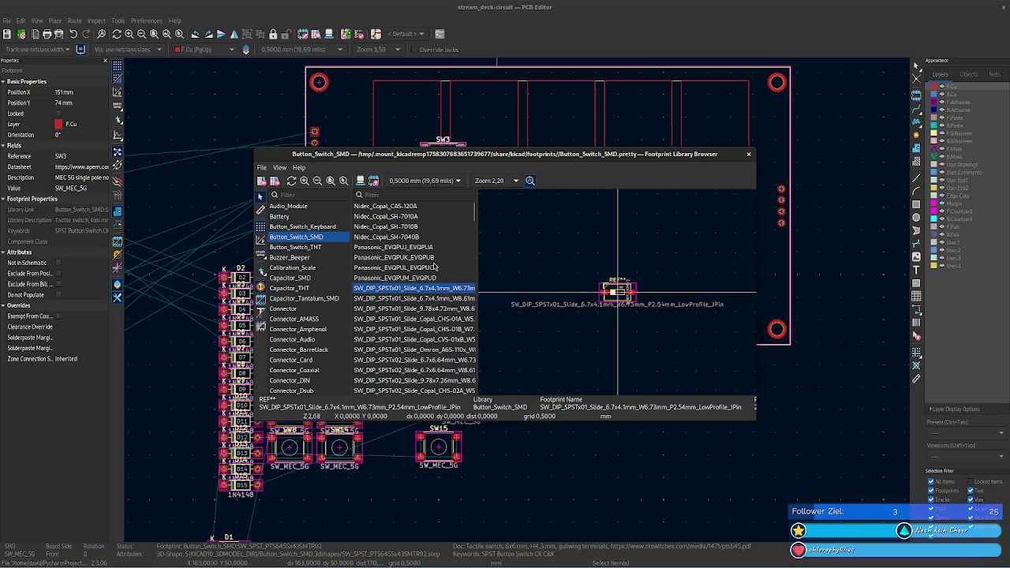
- Step and scroll through the Button_Switch_SMD footprint list
{"action": "key", "text": "Down"}
{"action": "key", "text": "Down"}
{"action": "key", "text": "Down"}
{"action": "key", "text": "Up"}
{"action": "key", "text": "Up"}
{"action": "key", "text": "Up"}
{"action": "scroll", "coordinate": [433, 268], "scroll_direction": "up", "scroll_amount": 1}
{"action": "key", "text": "Up"}
{"action": "scroll", "coordinate": [433, 267], "scroll_direction": "down", "scroll_amount": 7}
{"action": "scroll", "coordinate": [434, 267], "scroll_direction": "down", "scroll_amount": 5}
{"action": "scroll", "coordinate": [433, 268], "scroll_direction": "down", "scroll_amount": 5}
{"action": "scroll", "coordinate": [433, 268], "scroll_direction": "down", "scroll_amount": 5}
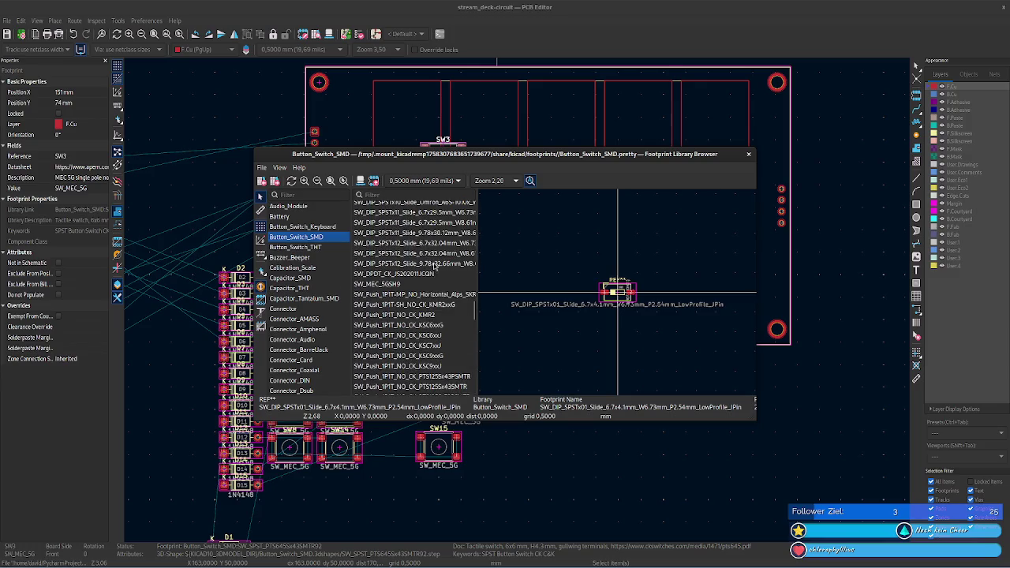
- Preview SMD switches from SW_DPDT_CK_JS202011JCQN through to SW_SPST_B3SL-1022P
{"action": "left_click", "coordinate": [416, 273]}
{"action": "key", "text": "Down"}
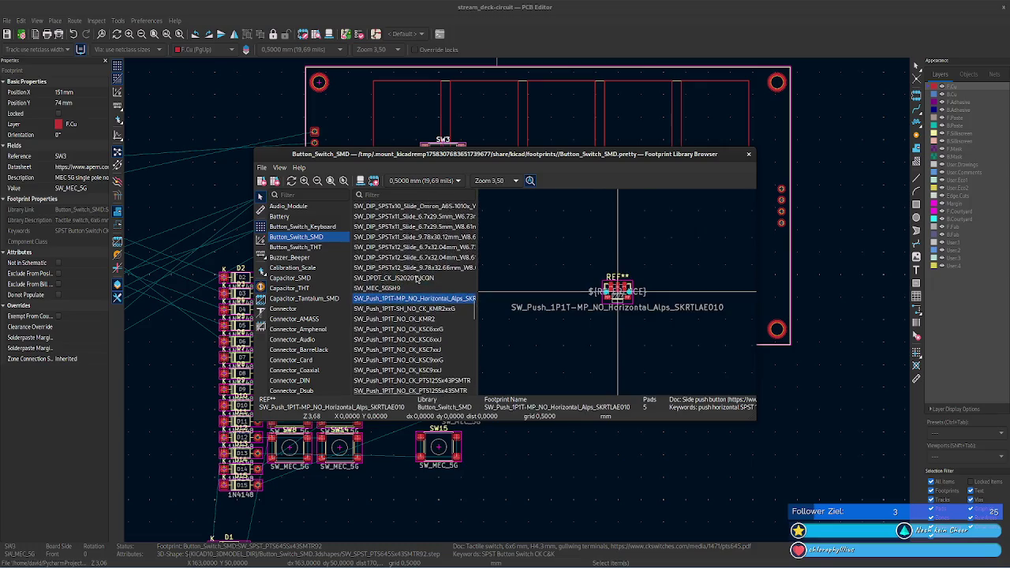
{"action": "key", "text": "Down"}
{"action": "key", "text": "Down"}
{"action": "key", "text": "Down"}
{"action": "key", "text": "Down"}
{"action": "key", "text": "Down"}
{"action": "key", "text": "Down"}
{"action": "key", "text": "Down"}
{"action": "key", "text": "Down"}
{"action": "key", "text": "Down"}
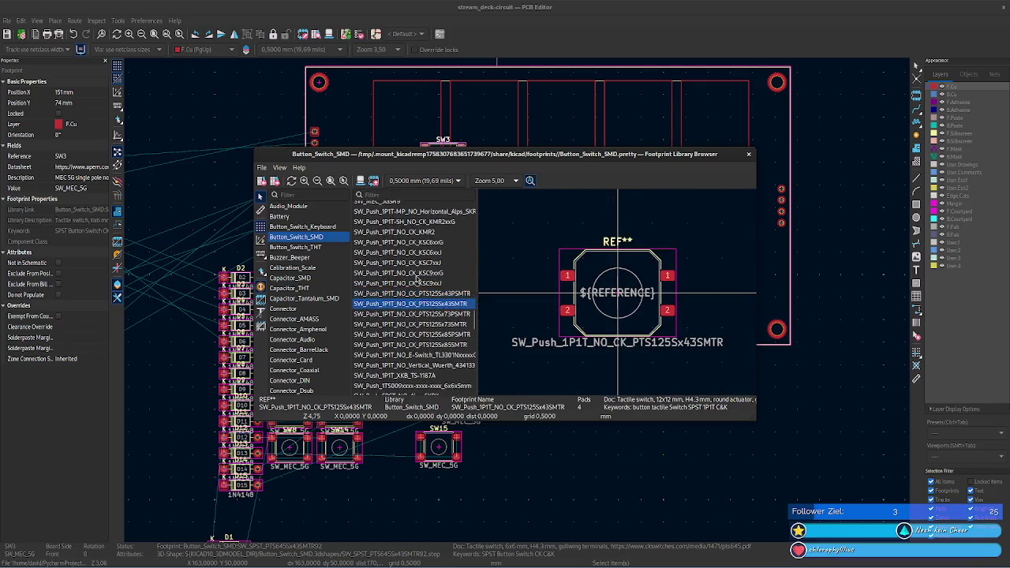
{"action": "key", "text": "Up"}
{"action": "key", "text": "Up"}
{"action": "key", "text": "Up"}
{"action": "key", "text": "Up"}
{"action": "key", "text": "Up"}
{"action": "key", "text": "Up"}
{"action": "key", "text": "Up"}
{"action": "key", "text": "Down"}
{"action": "key", "text": "Down"}
{"action": "key", "text": "Down"}
{"action": "key", "text": "Down"}
{"action": "key", "text": "Down"}
{"action": "key", "text": "Down"}
{"action": "key", "text": "Down"}
{"action": "key", "text": "Down"}
{"action": "key", "text": "Down"}
{"action": "key", "text": "Down"}
{"action": "key", "text": "Down"}
{"action": "key", "text": "Down"}
{"action": "key", "text": "Down"}
{"action": "key", "text": "Down"}
{"action": "key", "text": "Down"}
{"action": "key", "text": "Down"}
{"action": "key", "text": "Down"}
{"action": "key", "text": "Down"}
{"action": "key", "text": "Down"}
{"action": "key", "text": "Down"}
{"action": "key", "text": "Down"}
{"action": "key", "text": "Down"}
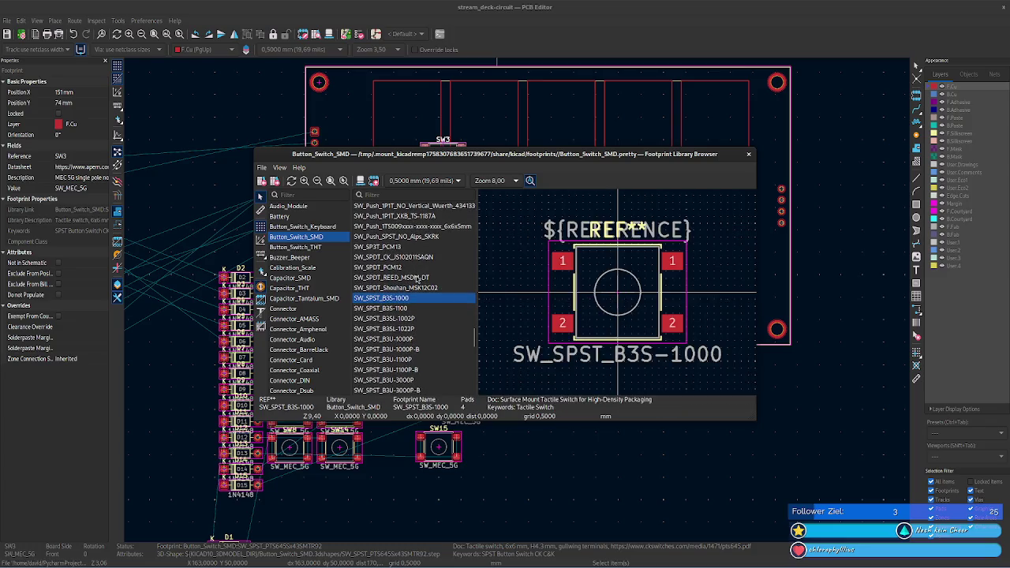
{"action": "key", "text": "Up"}
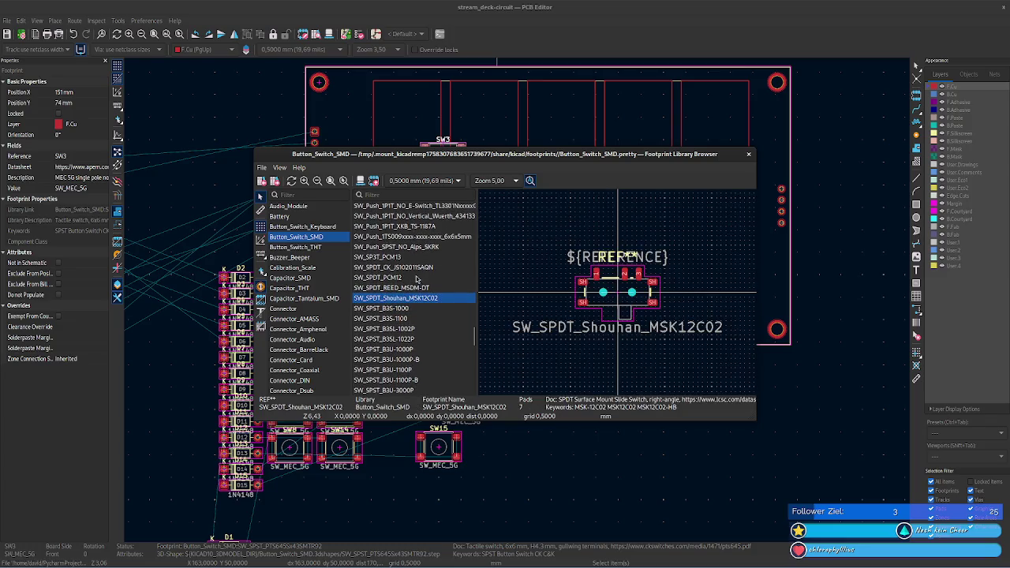
{"action": "key", "text": "Down"}
{"action": "key", "text": "Down"}
{"action": "key", "text": "Down"}
{"action": "key", "text": "Down"}
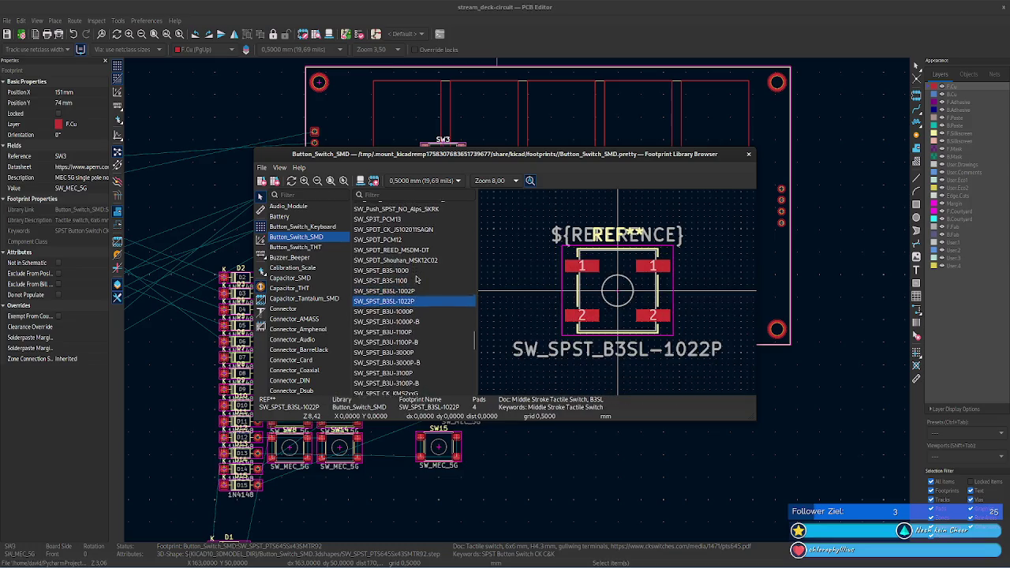